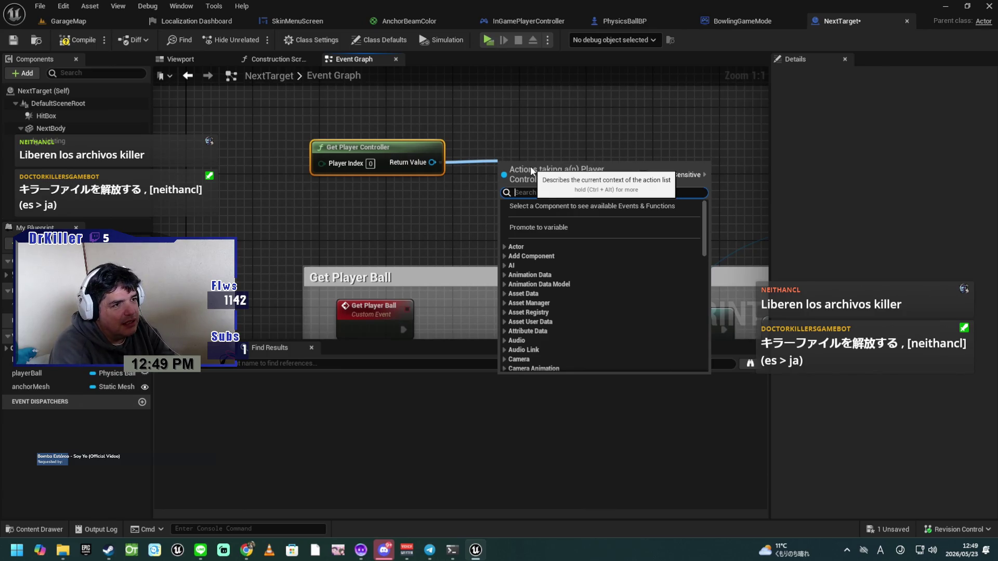
Step: Add a Cast To InGamePlayerController node by searching 'ingam'
{"action": "type", "text": "cast"}
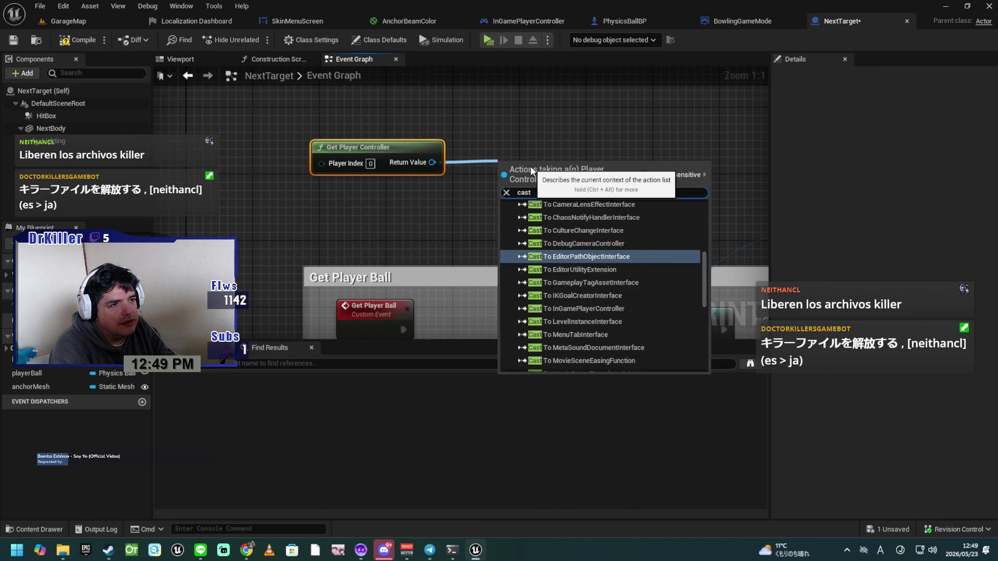
{"action": "key", "text": "BackSpace"}
{"action": "key", "text": "BackSpace"}
{"action": "key", "text": "BackSpace"}
{"action": "type", "text": "in"}
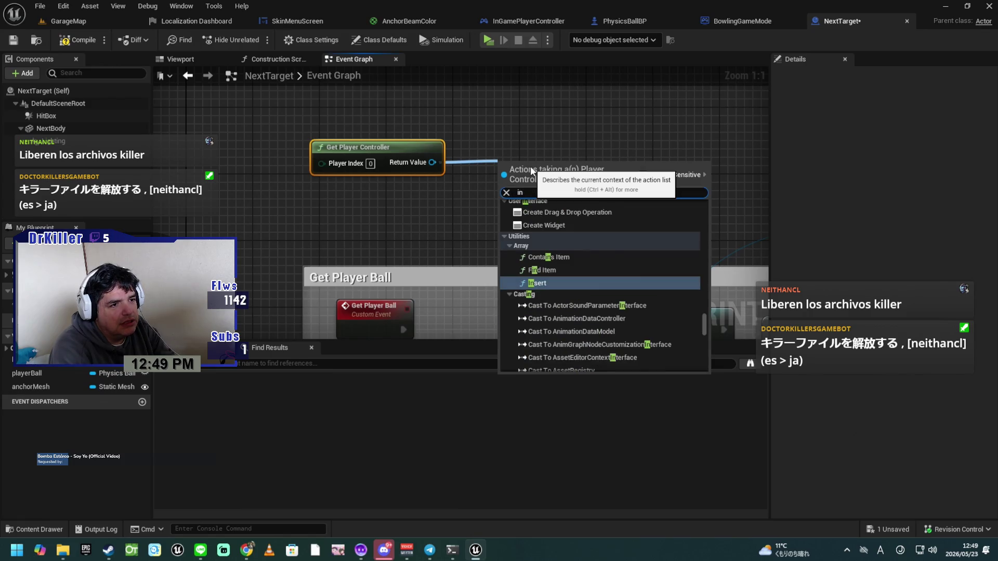
{"action": "type", "text": "game"}
{"action": "key", "text": "Return"}
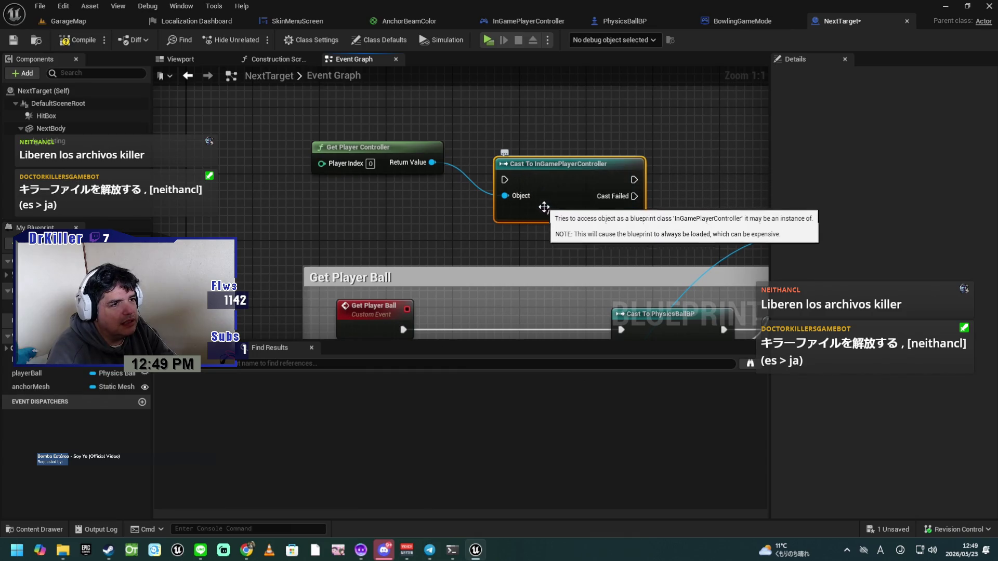
Step: From the cast's output, add a Get Ball Pawn getter node
{"action": "left_click_drag", "start_coordinate": [541, 226], "coordinate": [499, 237]}
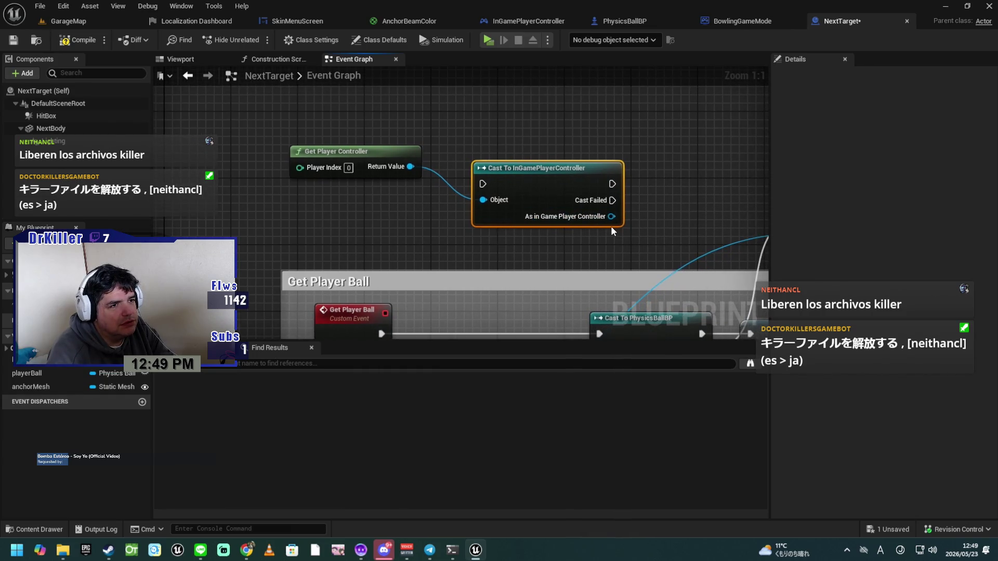
{"action": "left_click_drag", "start_coordinate": [611, 216], "coordinate": [656, 196]}
{"action": "type", "text": "get"}
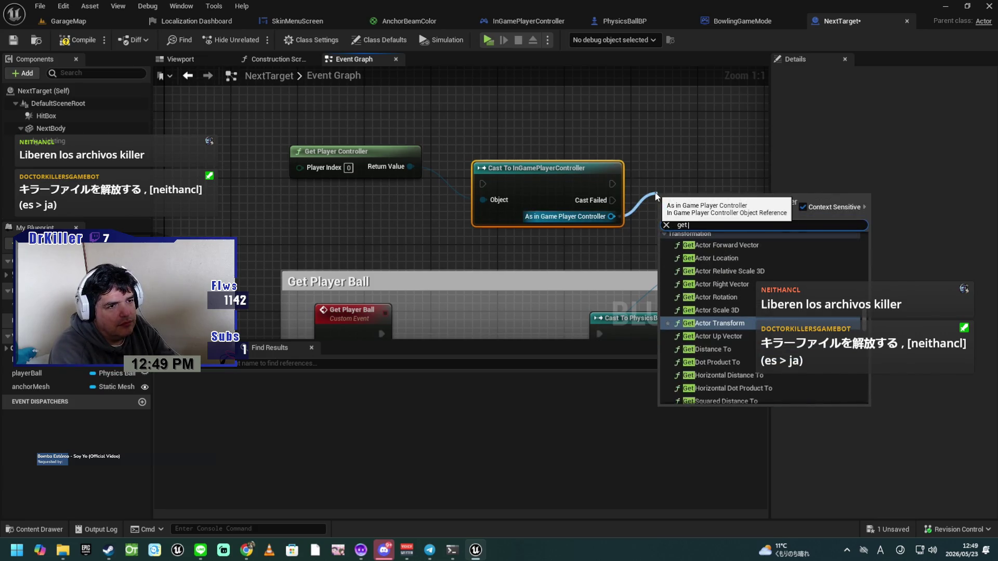
{"action": "type", "text": " palyer"}
{"action": "key", "text": "BackSpace"}
{"action": "key", "text": "BackSpace"}
{"action": "key", "text": "BackSpace"}
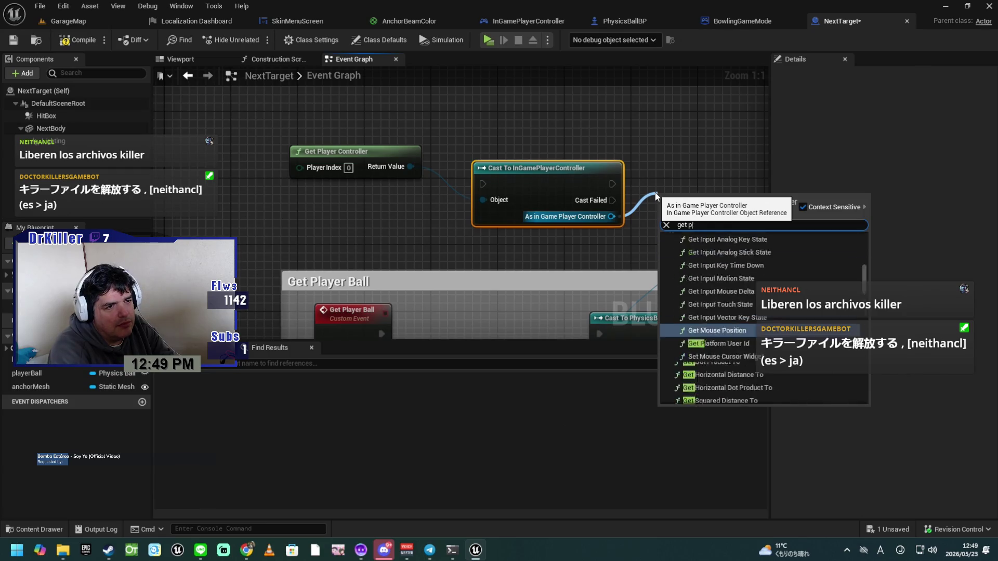
{"action": "type", "text": "ball"}
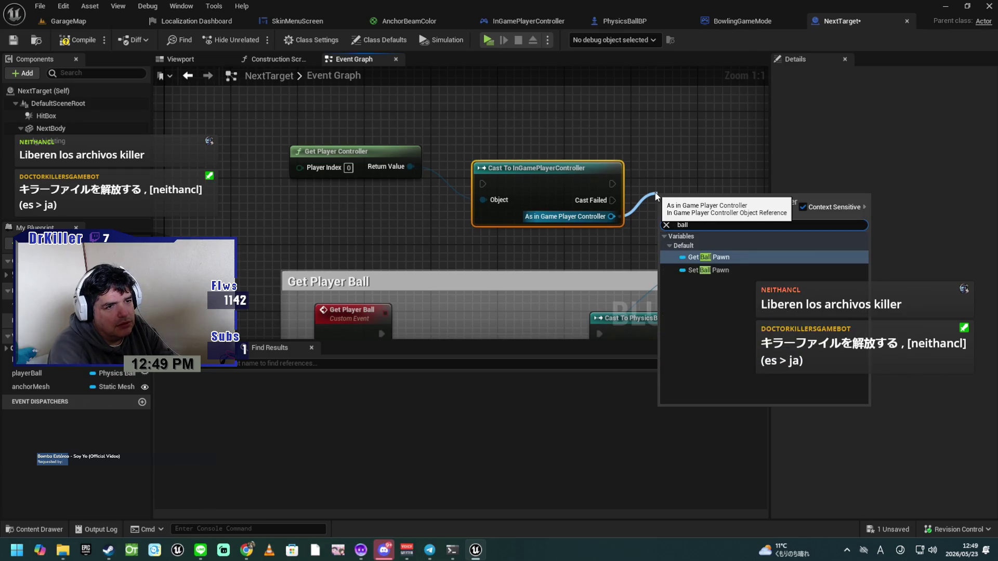
{"action": "key", "text": "Return"}
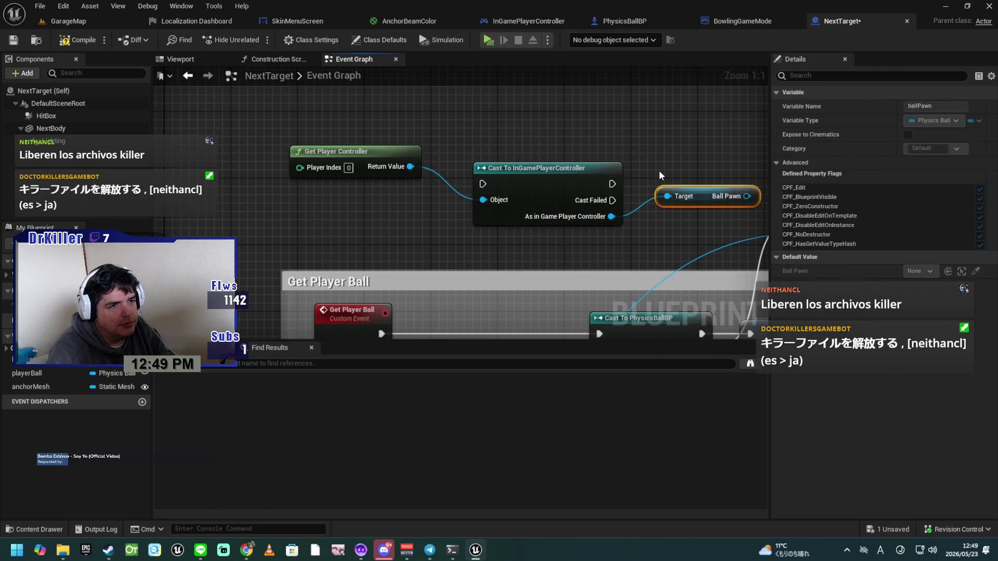
Step: Wire the Get Player Ball event into the controller cast and group Get Player Controller and Ball Pawn around it
{"action": "mouse_move", "coordinate": [555, 173]}
{"action": "left_mouse_down"}
{"action": "mouse_move", "coordinate": [449, 203]}
{"action": "mouse_move", "coordinate": [497, 191]}
{"action": "left_mouse_up"}
{"action": "left_click_drag", "start_coordinate": [447, 224], "coordinate": [436, 203]}
{"action": "left_click_drag", "start_coordinate": [351, 282], "coordinate": [394, 150]}
{"action": "left_click_drag", "start_coordinate": [342, 101], "coordinate": [475, 110]}
{"action": "mouse_move", "coordinate": [669, 141]}
{"action": "left_mouse_down"}
{"action": "mouse_move", "coordinate": [573, 190]}
{"action": "mouse_move", "coordinate": [455, 190]}
{"action": "left_mouse_up"}
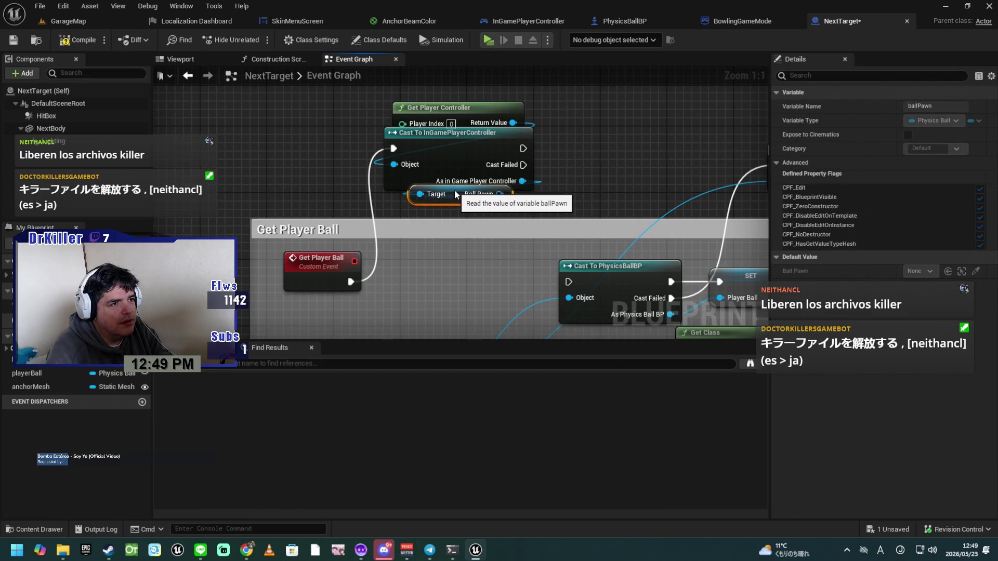
{"action": "mouse_move", "coordinate": [455, 111]}
{"action": "left_mouse_down"}
{"action": "mouse_move", "coordinate": [480, 163]}
{"action": "mouse_move", "coordinate": [472, 138]}
{"action": "mouse_move", "coordinate": [498, 89]}
{"action": "left_mouse_up"}
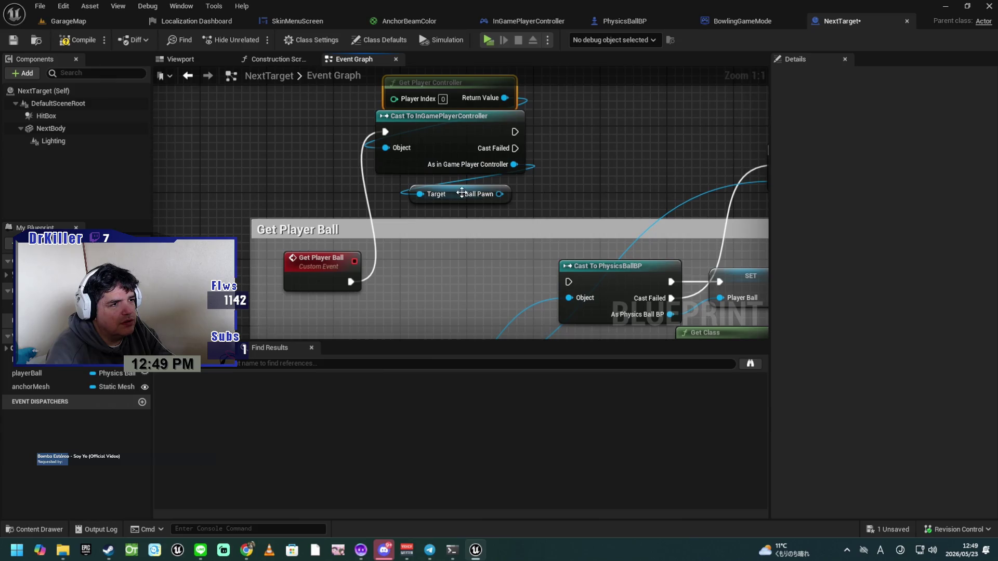
{"action": "left_click_drag", "start_coordinate": [462, 193], "coordinate": [453, 177]}
{"action": "mouse_move", "coordinate": [553, 86]}
{"action": "left_mouse_down"}
{"action": "mouse_move", "coordinate": [475, 164]}
{"action": "mouse_move", "coordinate": [446, 286]}
{"action": "left_mouse_up"}
{"action": "left_click", "coordinate": [453, 183], "text": "ctrl"}
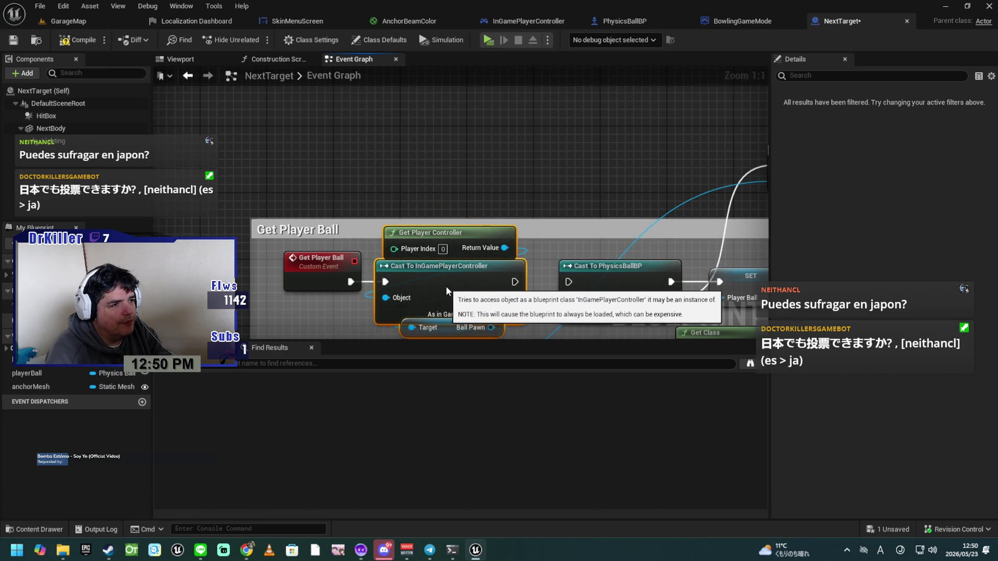
Step: Connect Ball Pawn to Cast To PhysicsBallBP and to Is Valid's Input Object
{"action": "mouse_move", "coordinate": [499, 199]}
{"action": "left_mouse_down"}
{"action": "mouse_move", "coordinate": [480, 109]}
{"action": "mouse_move", "coordinate": [463, 88]}
{"action": "left_mouse_up"}
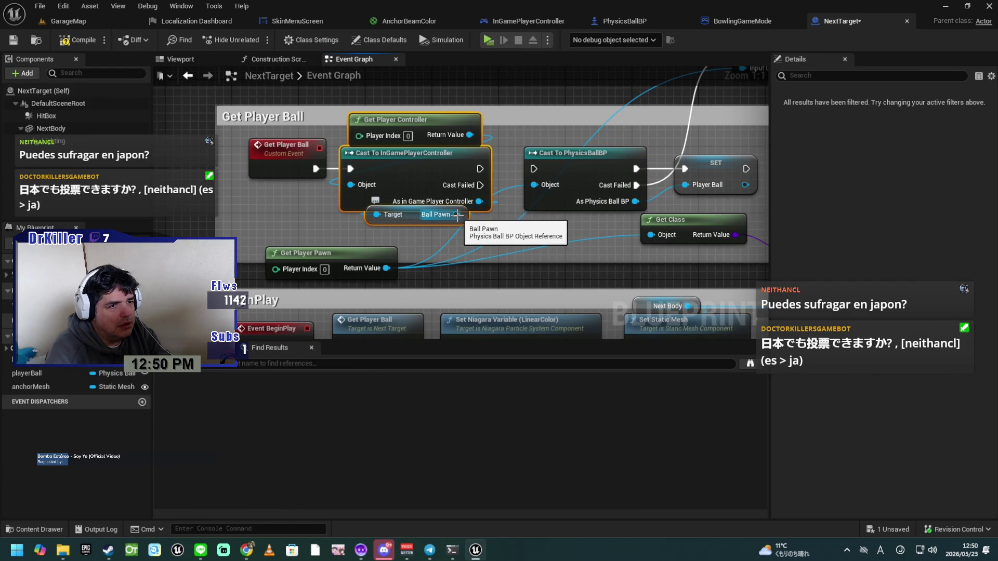
{"action": "left_click_drag", "start_coordinate": [458, 214], "coordinate": [538, 184]}
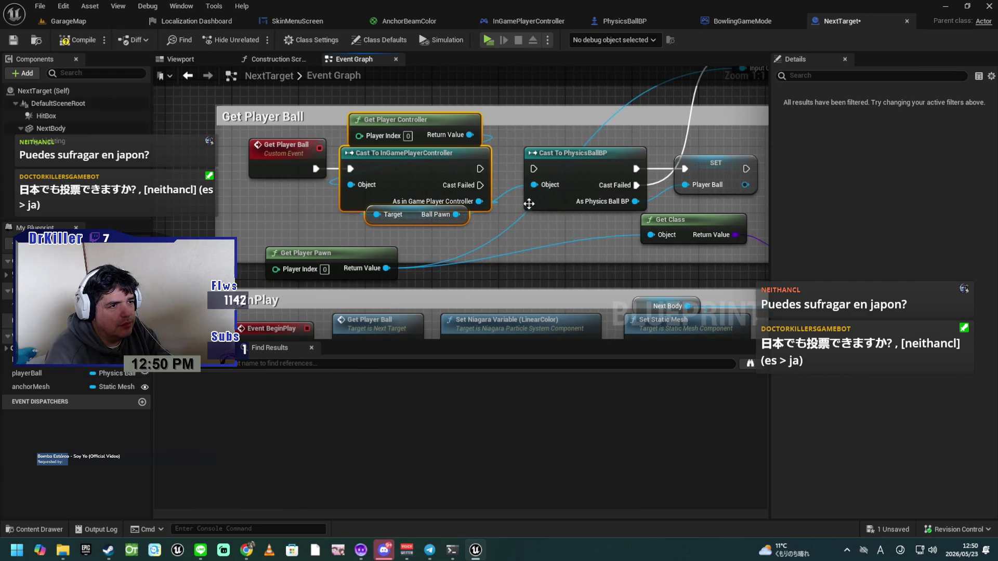
{"action": "mouse_move", "coordinate": [519, 219]}
{"action": "left_mouse_down"}
{"action": "mouse_move", "coordinate": [438, 187]}
{"action": "mouse_move", "coordinate": [405, 201]}
{"action": "mouse_move", "coordinate": [389, 269]}
{"action": "mouse_move", "coordinate": [468, 205]}
{"action": "mouse_move", "coordinate": [613, 117]}
{"action": "left_mouse_up"}
{"action": "mouse_move", "coordinate": [588, 179]}
{"action": "left_mouse_down"}
{"action": "mouse_move", "coordinate": [551, 181]}
{"action": "mouse_move", "coordinate": [507, 211]}
{"action": "mouse_move", "coordinate": [508, 198]}
{"action": "mouse_move", "coordinate": [499, 224]}
{"action": "mouse_move", "coordinate": [494, 195]}
{"action": "mouse_move", "coordinate": [489, 204]}
{"action": "mouse_move", "coordinate": [510, 193]}
{"action": "left_mouse_up"}
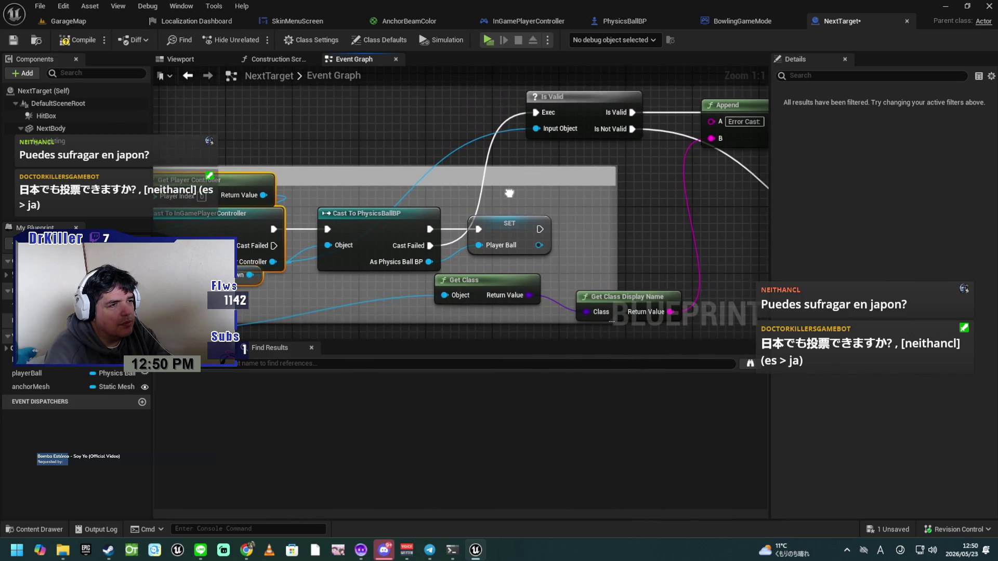
{"action": "mouse_move", "coordinate": [250, 274]}
{"action": "left_mouse_down"}
{"action": "mouse_move", "coordinate": [457, 187]}
{"action": "mouse_move", "coordinate": [537, 130]}
{"action": "mouse_move", "coordinate": [531, 94]}
{"action": "left_mouse_up"}
{"action": "mouse_move", "coordinate": [522, 157]}
{"action": "left_mouse_down"}
{"action": "mouse_move", "coordinate": [515, 128]}
{"action": "mouse_move", "coordinate": [558, 128]}
{"action": "left_mouse_up"}
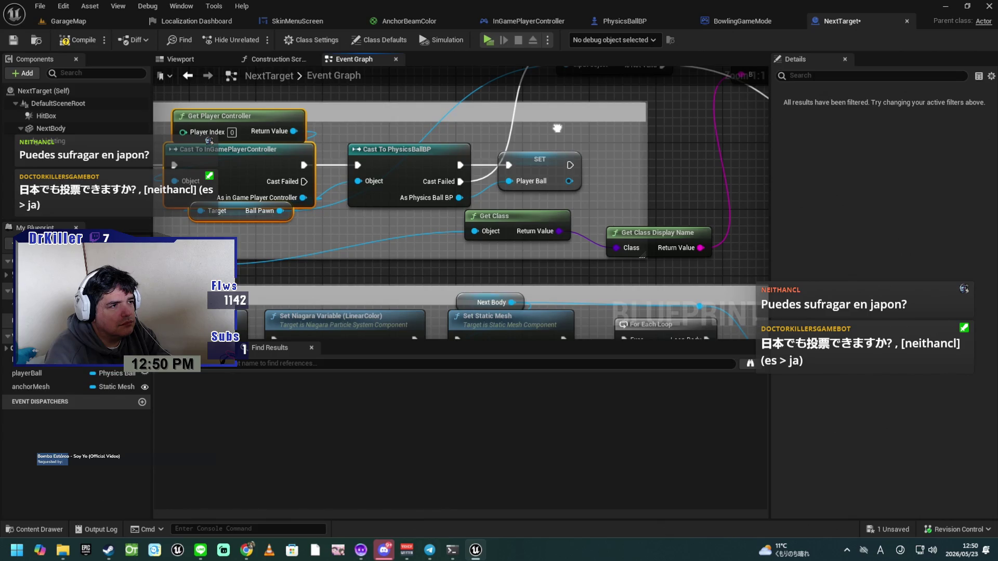
{"action": "mouse_move", "coordinate": [253, 219]}
{"action": "left_mouse_down"}
{"action": "mouse_move", "coordinate": [262, 207]}
{"action": "mouse_move", "coordinate": [248, 210]}
{"action": "mouse_move", "coordinate": [263, 206]}
{"action": "left_mouse_up"}
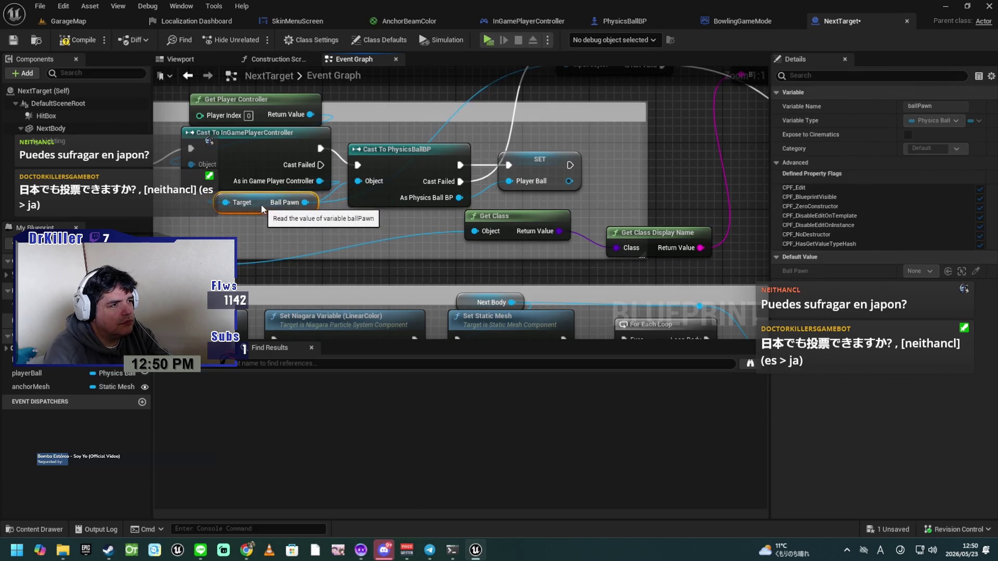
{"action": "left_click_drag", "start_coordinate": [263, 207], "coordinate": [298, 272]}
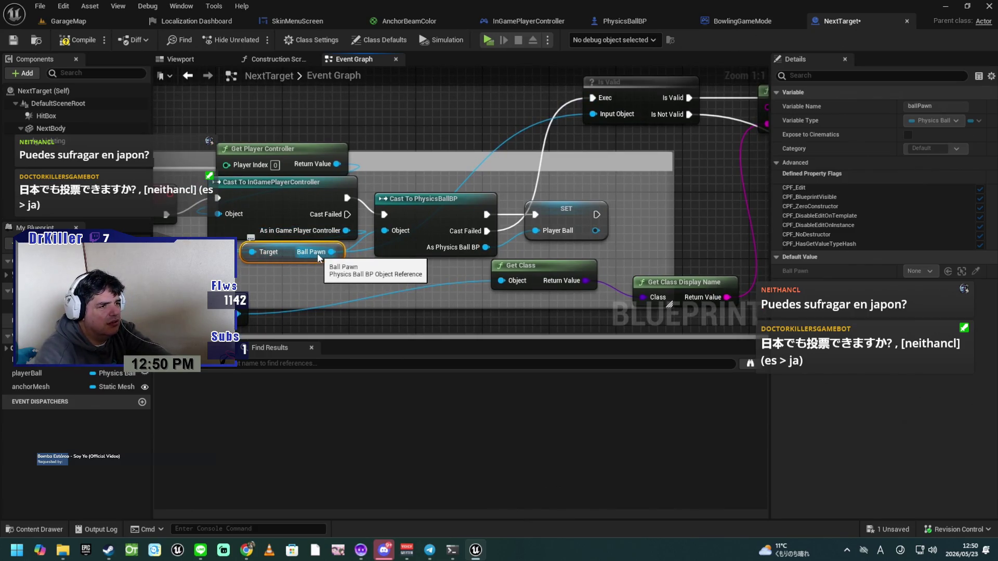
{"action": "left_click", "coordinate": [275, 206]}
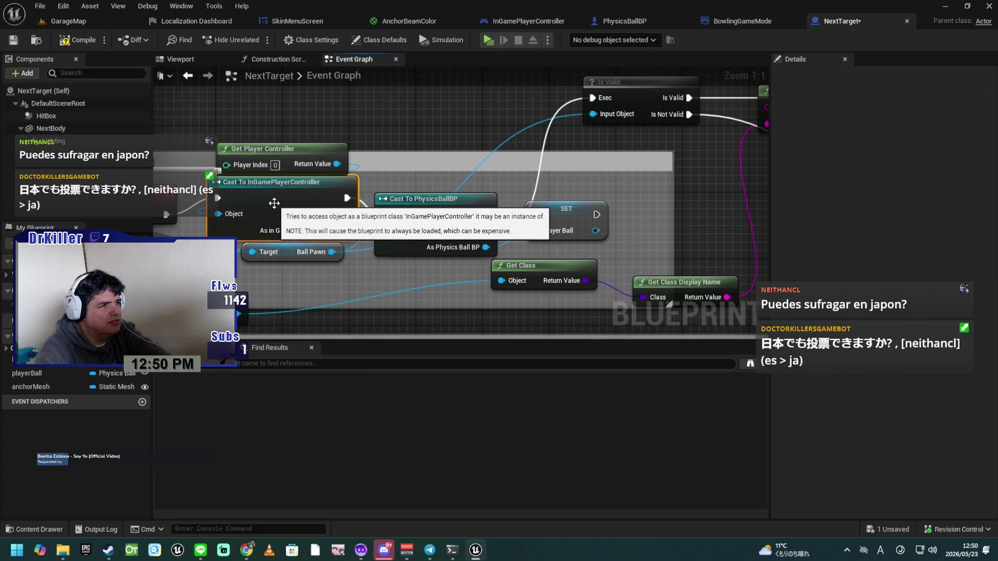
Step: Delete the InGamePlayerController cast and run Is Valid directly from the Get Player Ball event
{"action": "key", "text": "Delete"}
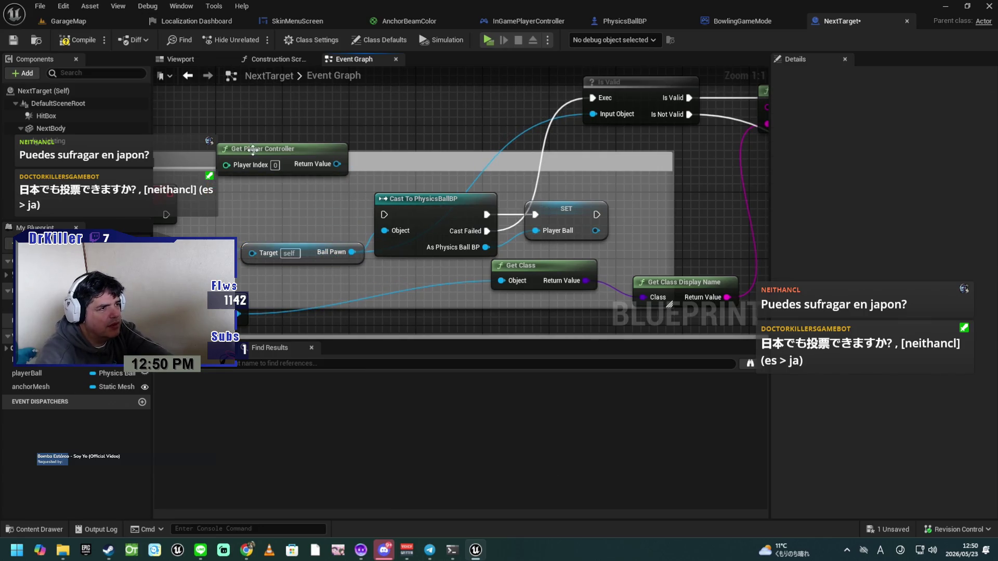
{"action": "left_click_drag", "start_coordinate": [253, 154], "coordinate": [270, 221]}
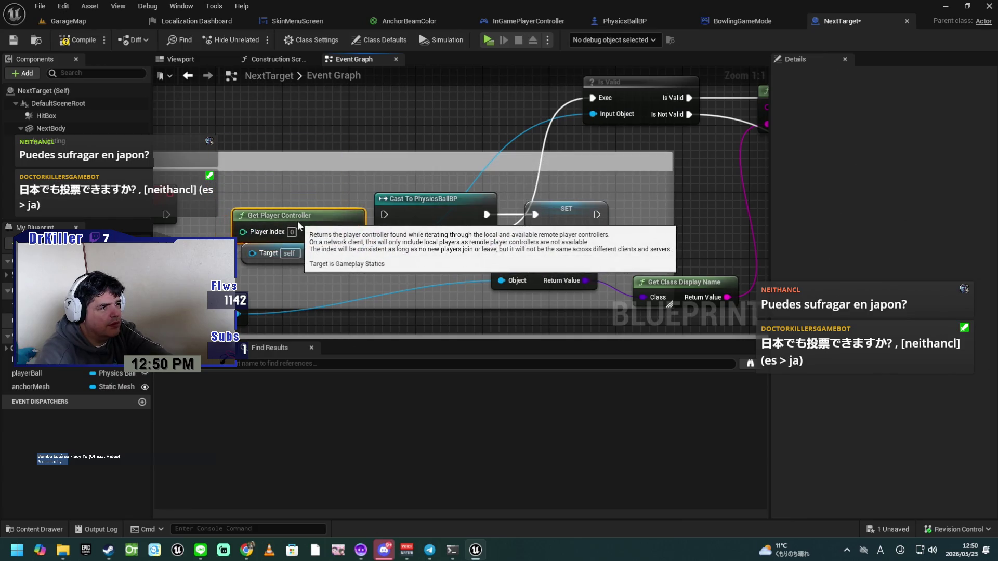
{"action": "left_click", "coordinate": [300, 236]}
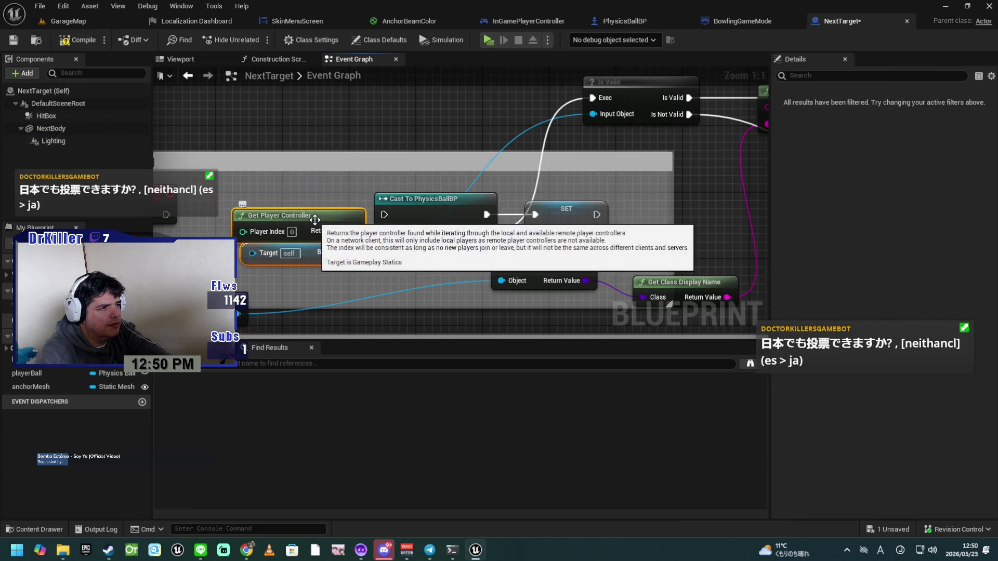
{"action": "left_click_drag", "start_coordinate": [316, 219], "coordinate": [232, 235]}
{"action": "mouse_move", "coordinate": [337, 232]}
{"action": "left_mouse_down"}
{"action": "mouse_move", "coordinate": [367, 199]}
{"action": "mouse_move", "coordinate": [417, 201]}
{"action": "left_mouse_up"}
{"action": "mouse_move", "coordinate": [539, 183]}
{"action": "left_mouse_down"}
{"action": "mouse_move", "coordinate": [512, 183]}
{"action": "mouse_move", "coordinate": [432, 148]}
{"action": "mouse_move", "coordinate": [429, 117]}
{"action": "mouse_move", "coordinate": [392, 117]}
{"action": "left_mouse_up"}
{"action": "left_click_drag", "start_coordinate": [564, 126], "coordinate": [483, 196]}
{"action": "mouse_move", "coordinate": [615, 134]}
{"action": "left_mouse_down"}
{"action": "mouse_move", "coordinate": [443, 248]}
{"action": "mouse_move", "coordinate": [347, 267]}
{"action": "left_mouse_up"}
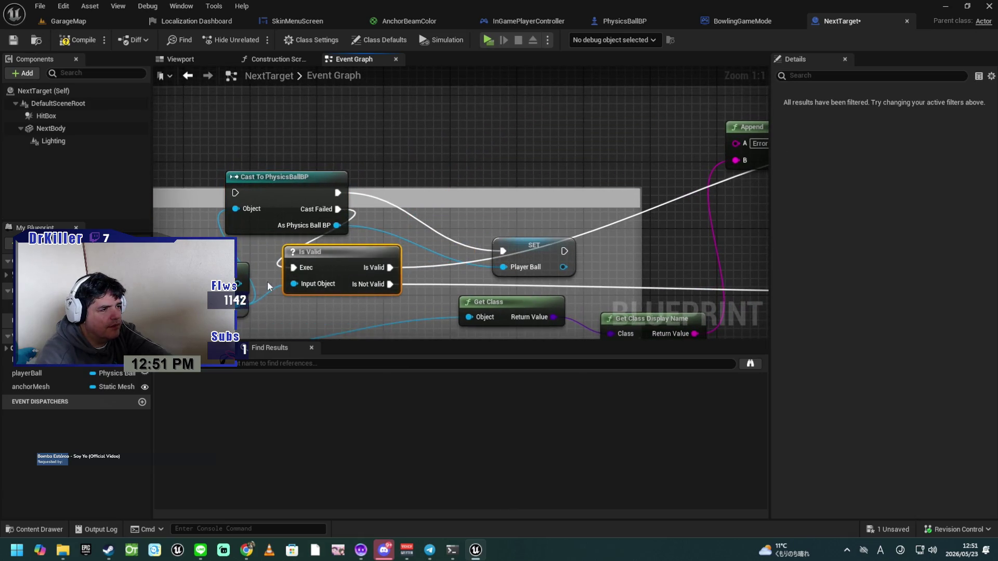
{"action": "left_click_drag", "start_coordinate": [266, 288], "coordinate": [391, 238]}
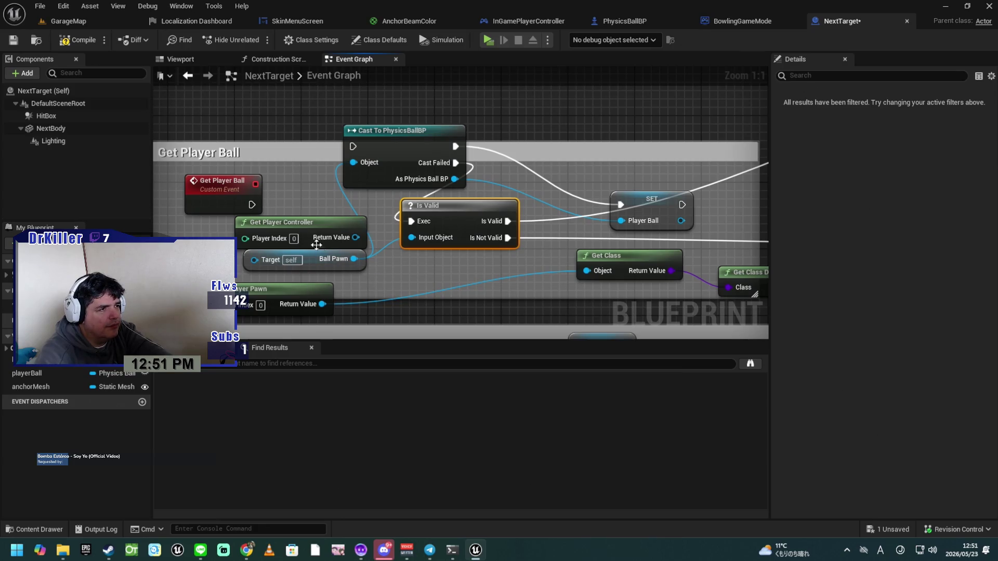
{"action": "left_click_drag", "start_coordinate": [251, 204], "coordinate": [412, 221]}
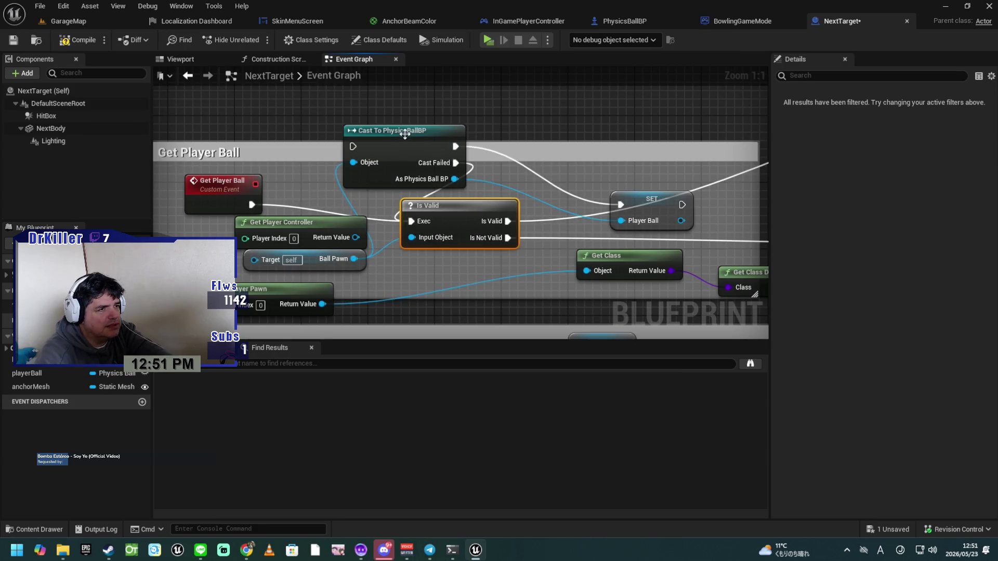
Step: Delete the PhysicsBallBP cast, wire Is Valid's output to SET, and link Return Value to Target
{"action": "left_click", "coordinate": [406, 132]}
{"action": "key", "text": "Delete"}
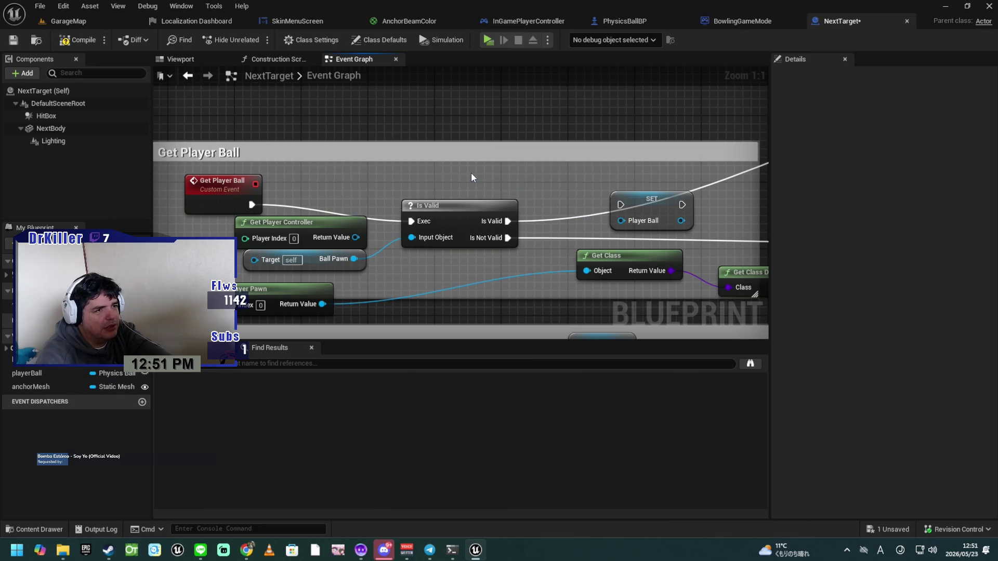
{"action": "mouse_move", "coordinate": [454, 209]}
{"action": "left_mouse_down"}
{"action": "mouse_move", "coordinate": [454, 185]}
{"action": "mouse_move", "coordinate": [442, 192]}
{"action": "left_mouse_up"}
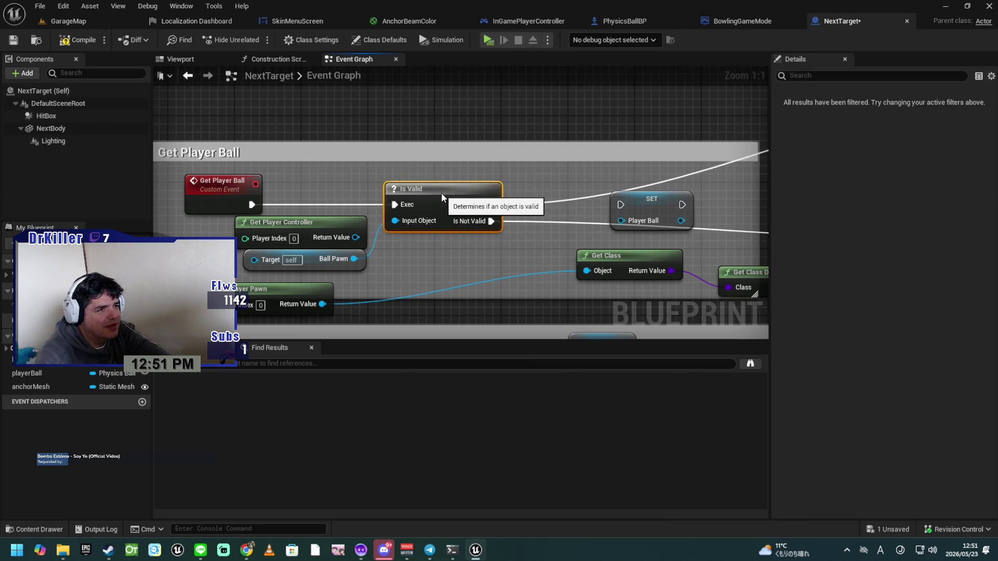
{"action": "left_click_drag", "start_coordinate": [476, 228], "coordinate": [454, 229]}
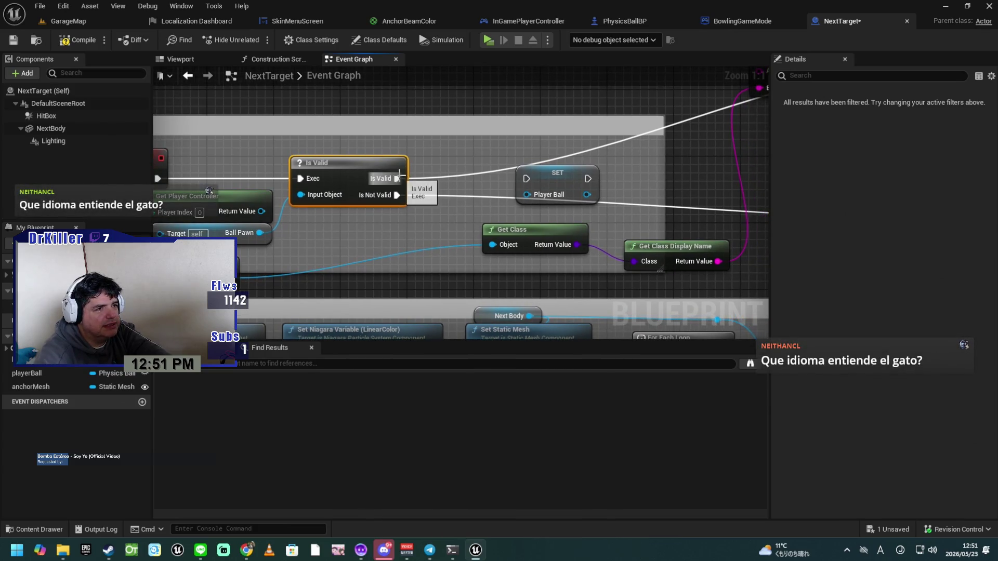
{"action": "left_click_drag", "start_coordinate": [397, 178], "coordinate": [401, 179]}
{"action": "left_click_drag", "start_coordinate": [530, 176], "coordinate": [529, 177]}
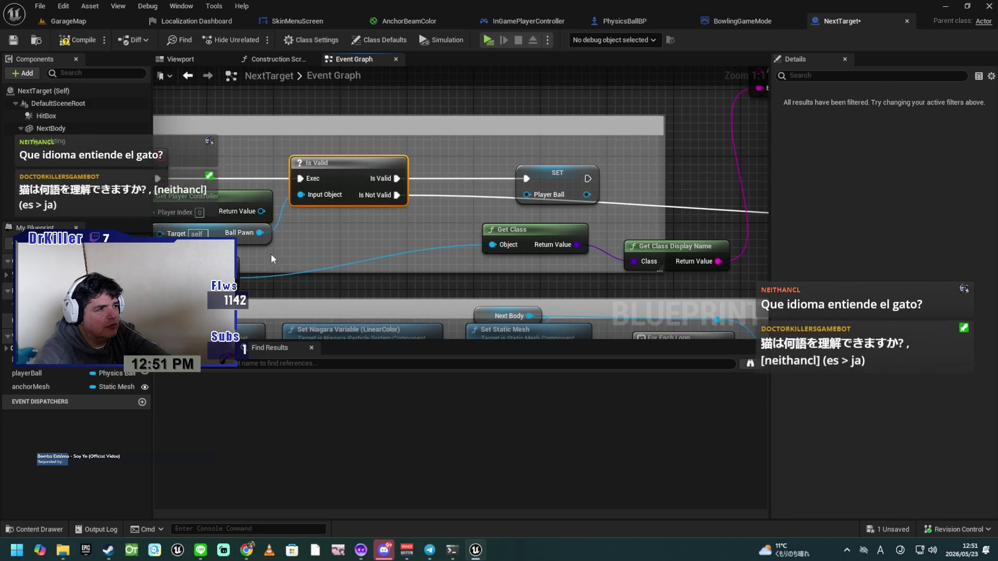
{"action": "left_click_drag", "start_coordinate": [262, 240], "coordinate": [373, 244]}
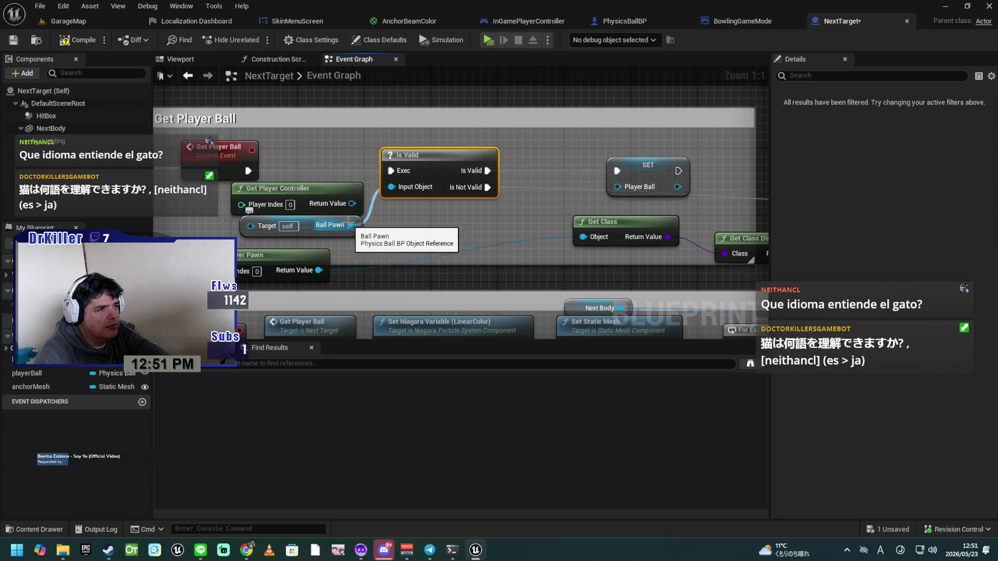
{"action": "left_click_drag", "start_coordinate": [352, 203], "coordinate": [254, 226]}
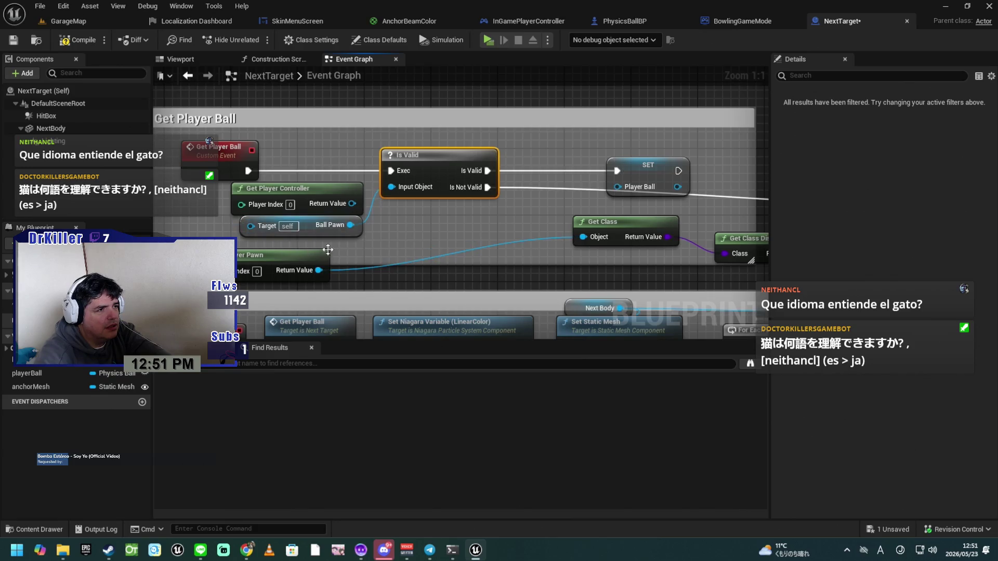
{"action": "left_click", "coordinate": [371, 244]}
{"action": "mouse_move", "coordinate": [323, 195]}
{"action": "left_mouse_down"}
{"action": "mouse_move", "coordinate": [307, 185]}
{"action": "mouse_move", "coordinate": [294, 199]}
{"action": "left_mouse_up"}
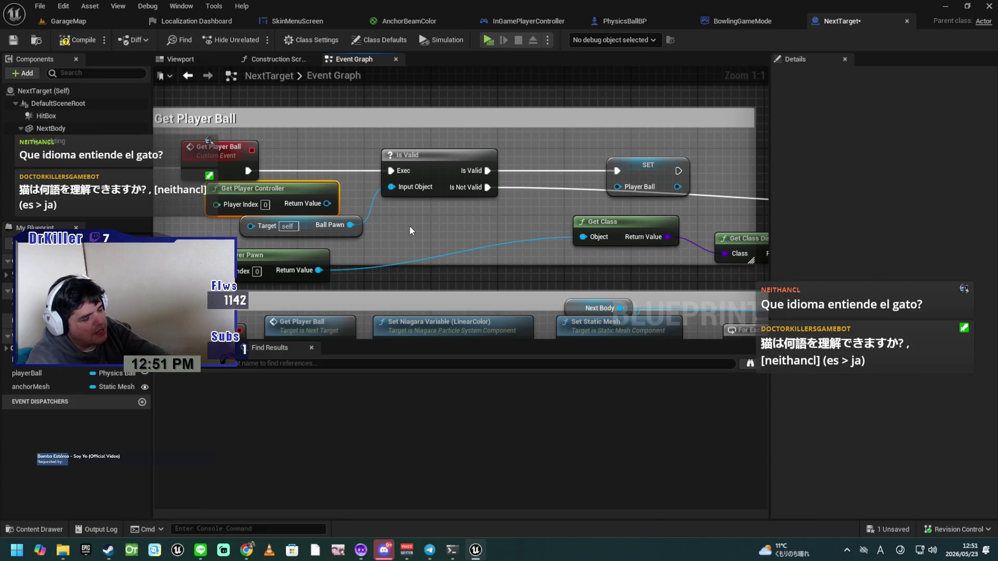
{"action": "key", "text": "ctrl+z"}
{"action": "key", "text": "ctrl+z"}
{"action": "key", "text": "ctrl+z"}
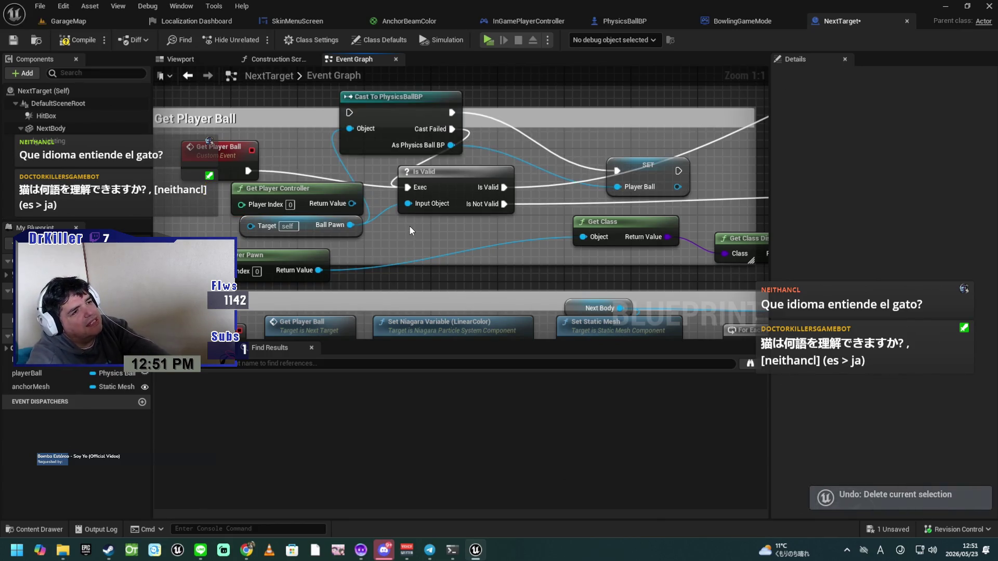
Step: Undo the recent edits and redo back to the InGamePlayerController and PhysicsBallBP cast chain
{"action": "key", "text": "ctrl+z"}
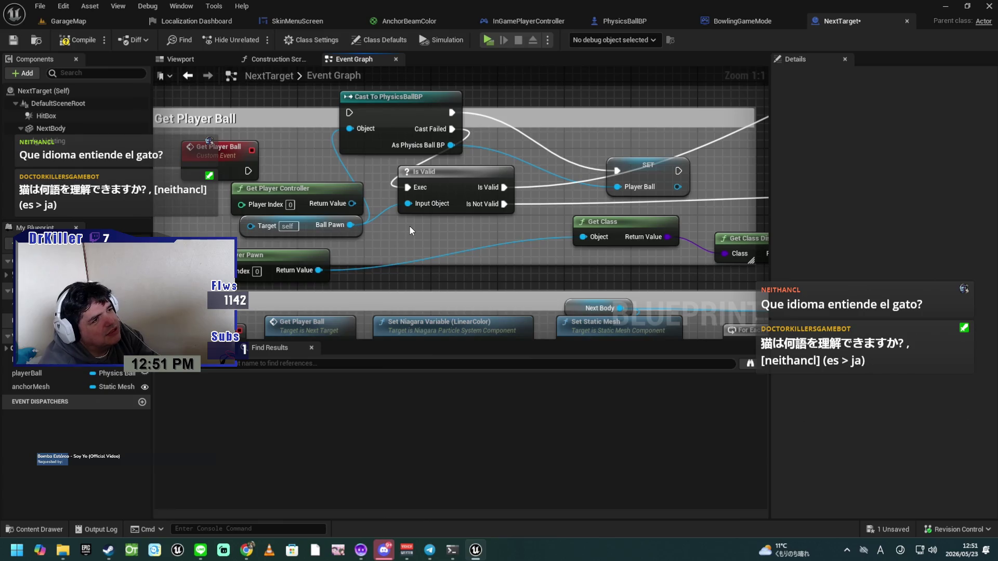
{"action": "key", "text": "ctrl+z"}
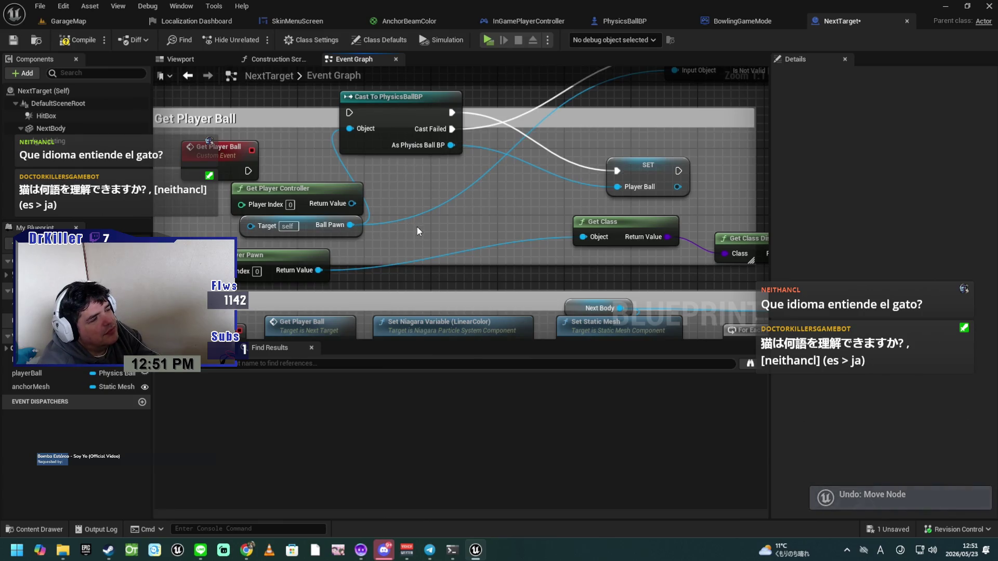
{"action": "mouse_move", "coordinate": [248, 171]}
{"action": "left_mouse_down"}
{"action": "mouse_move", "coordinate": [349, 130]}
{"action": "mouse_move", "coordinate": [349, 112]}
{"action": "mouse_move", "coordinate": [408, 154]}
{"action": "left_mouse_up"}
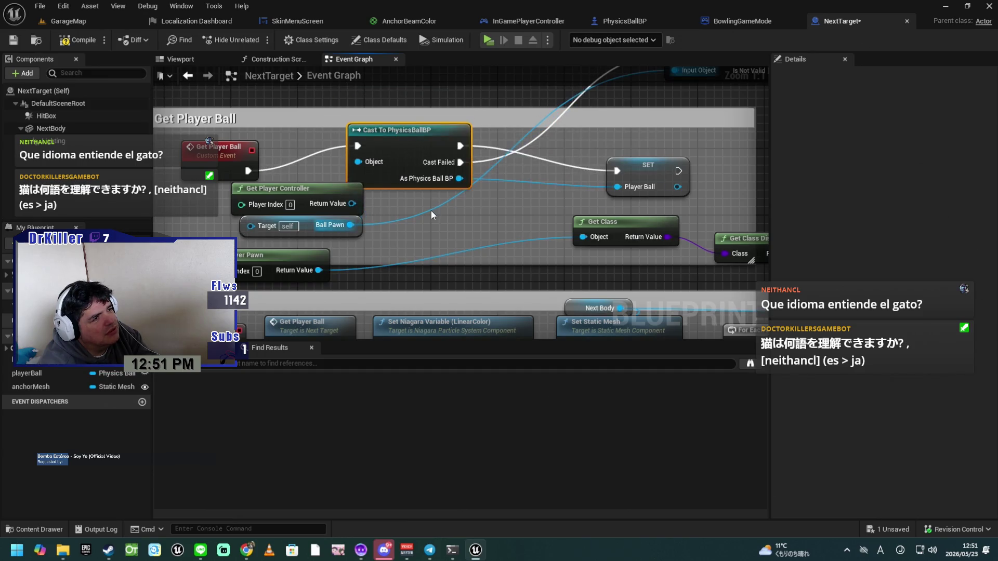
{"action": "mouse_move", "coordinate": [457, 217]}
{"action": "left_mouse_down"}
{"action": "mouse_move", "coordinate": [484, 303]}
{"action": "mouse_move", "coordinate": [470, 282]}
{"action": "left_mouse_up"}
{"action": "key", "text": "ctrl+z"}
{"action": "key", "text": "ctrl+z"}
{"action": "key", "text": "ctrl+z"}
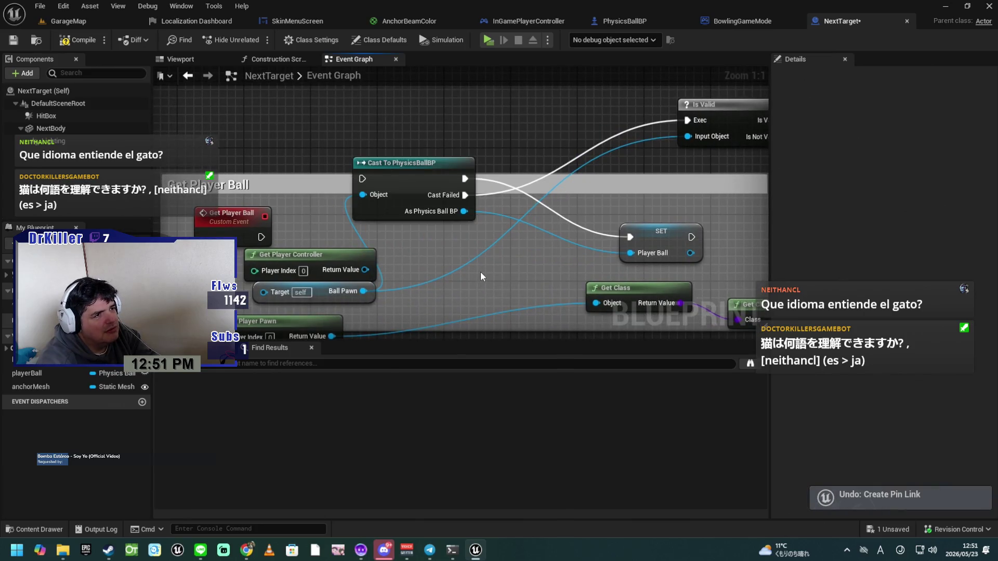
{"action": "key", "text": "ctrl+y"}
{"action": "key", "text": "ctrl+y"}
{"action": "key", "text": "ctrl+y"}
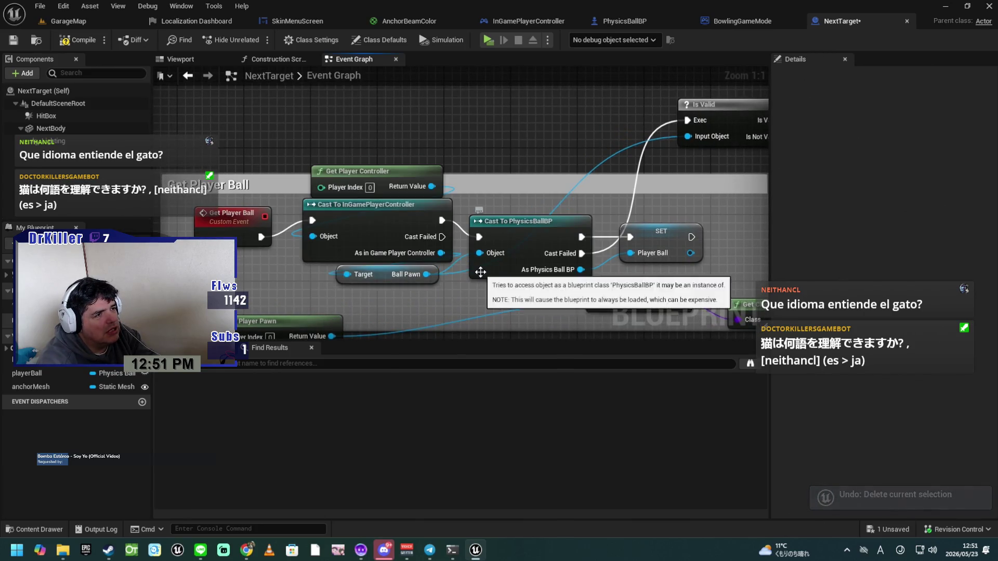
Step: Delete Cast To PhysicsBallBP and feed Ball Pawn into Is Valid's Input Object ahead of SET
{"action": "left_click_drag", "start_coordinate": [435, 301], "coordinate": [354, 282]}
{"action": "left_click", "coordinate": [431, 219]}
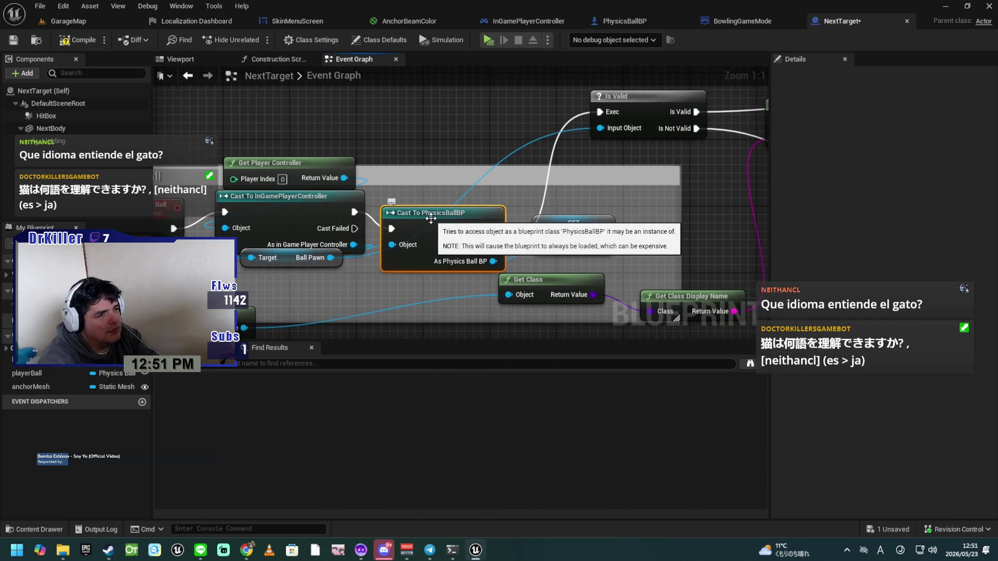
{"action": "key", "text": "Delete"}
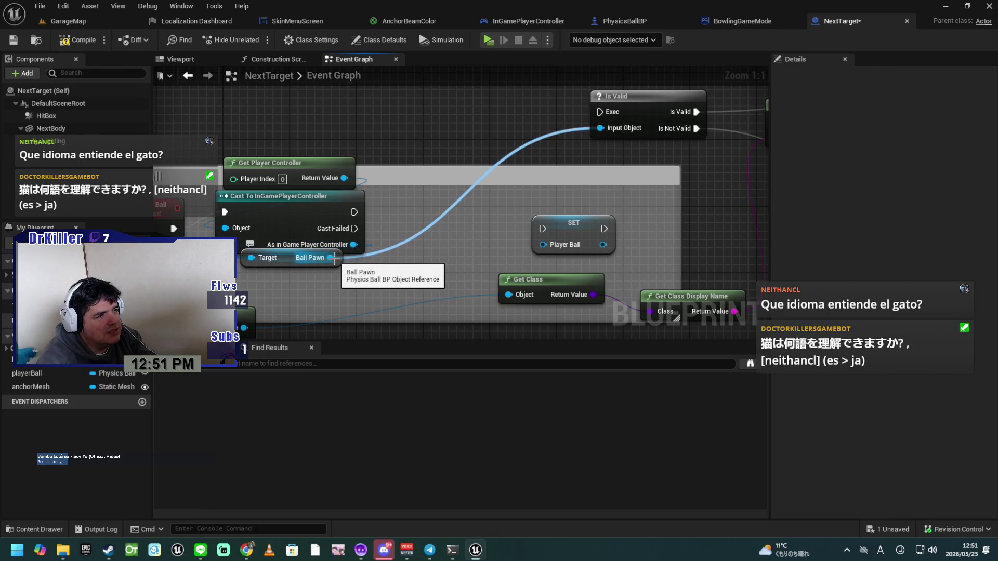
{"action": "left_click_drag", "start_coordinate": [333, 258], "coordinate": [510, 203]}
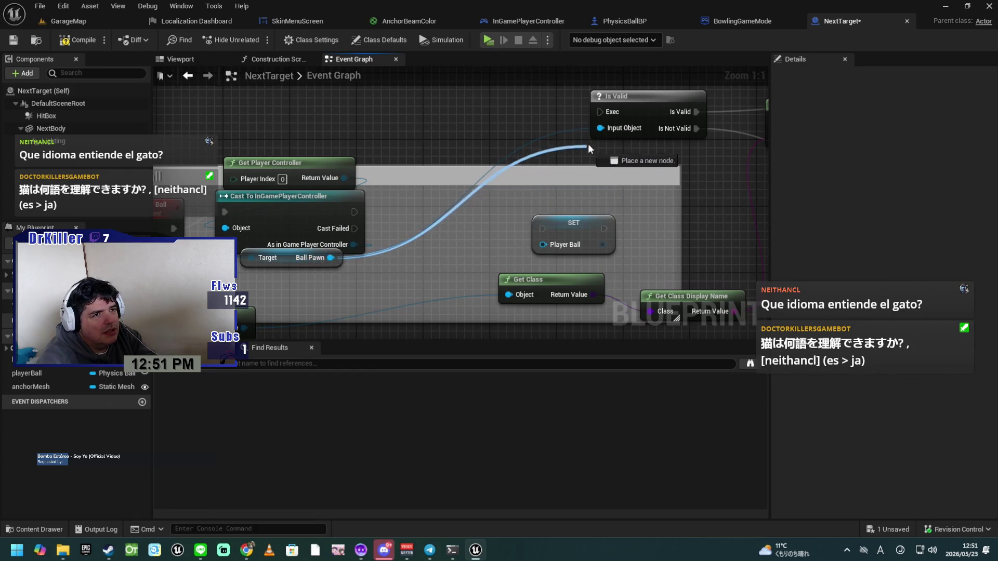
{"action": "mouse_move", "coordinate": [612, 131]}
{"action": "left_mouse_down"}
{"action": "mouse_move", "coordinate": [447, 208]}
{"action": "mouse_move", "coordinate": [428, 201]}
{"action": "left_mouse_up"}
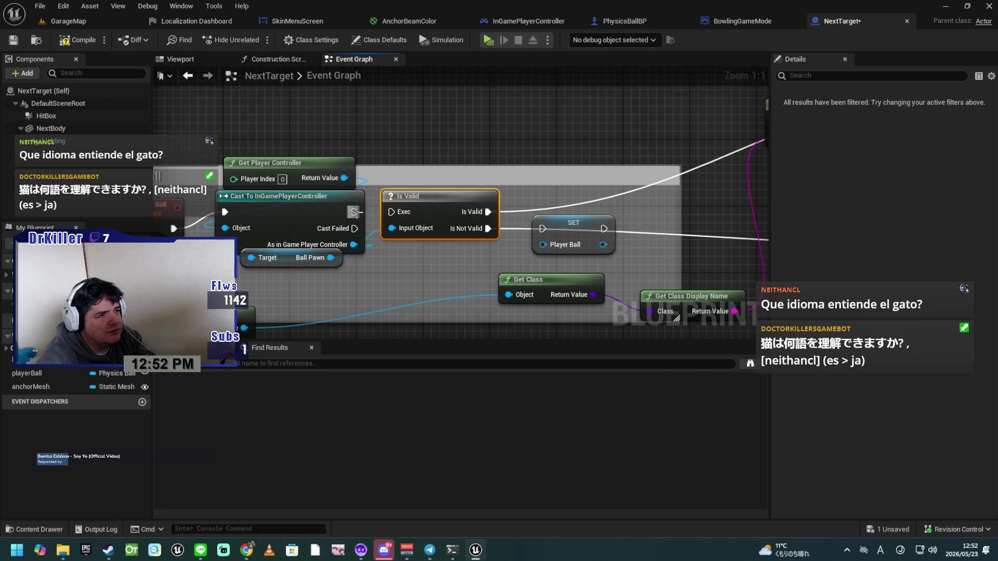
{"action": "mouse_move", "coordinate": [487, 210]}
{"action": "left_mouse_down"}
{"action": "mouse_move", "coordinate": [438, 208]}
{"action": "mouse_move", "coordinate": [479, 213]}
{"action": "mouse_move", "coordinate": [494, 227]}
{"action": "mouse_move", "coordinate": [527, 219]}
{"action": "mouse_move", "coordinate": [525, 206]}
{"action": "mouse_move", "coordinate": [720, 119]}
{"action": "left_mouse_up"}
{"action": "left_click_drag", "start_coordinate": [648, 150], "coordinate": [648, 149]}
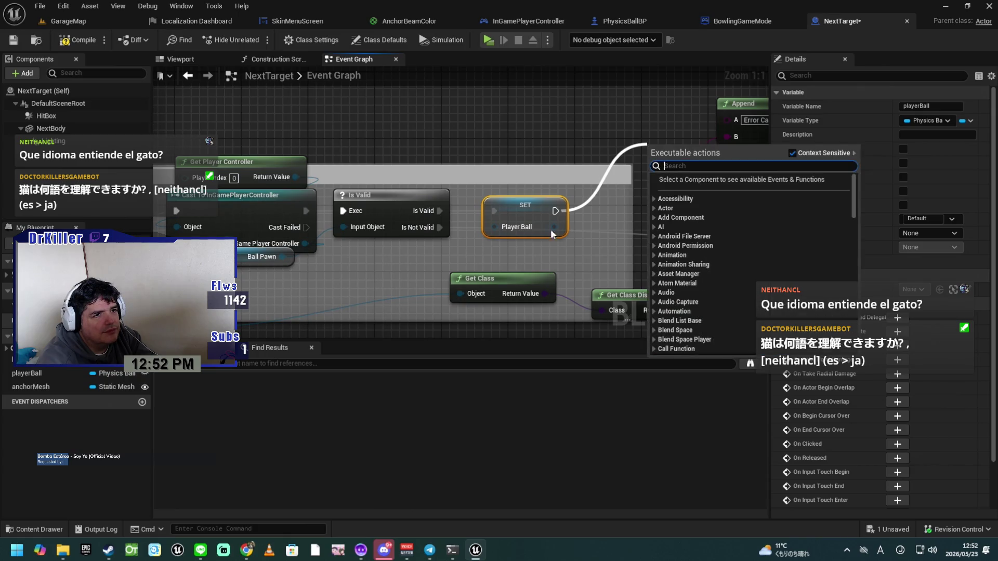
{"action": "left_click", "coordinate": [497, 130]}
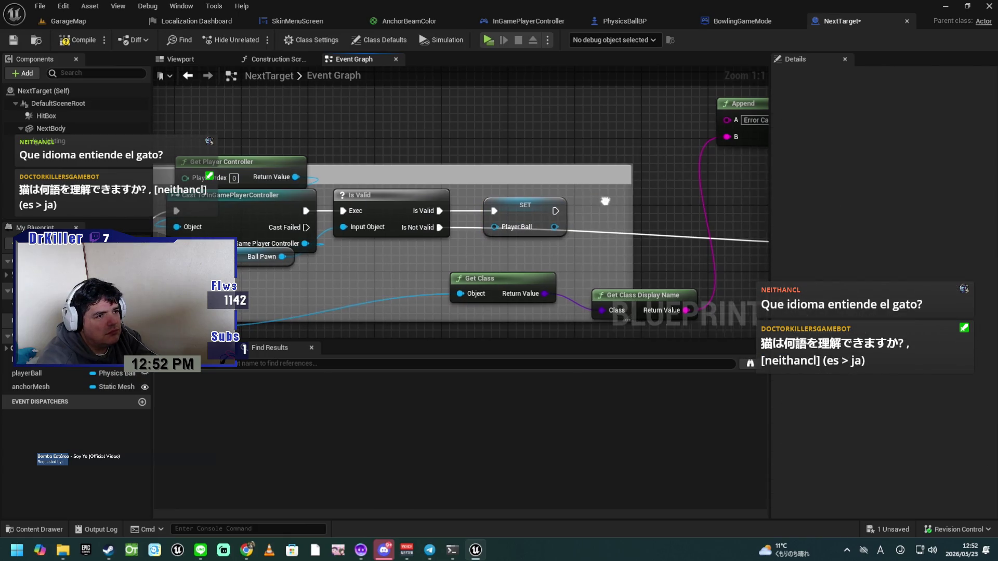
{"action": "left_click_drag", "start_coordinate": [474, 245], "coordinate": [436, 217]}
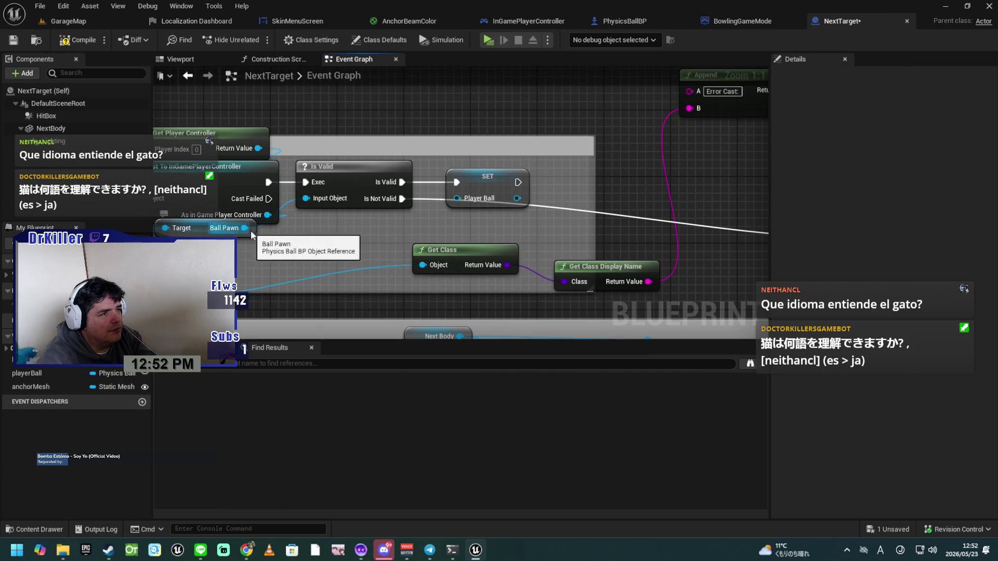
Step: Connect the Ball Pawn getter to SET's Player Ball input
{"action": "left_click_drag", "start_coordinate": [244, 228], "coordinate": [145, 260]}
{"action": "mouse_move", "coordinate": [202, 234]}
{"action": "left_mouse_down"}
{"action": "mouse_move", "coordinate": [331, 255]}
{"action": "mouse_move", "coordinate": [341, 222]}
{"action": "mouse_move", "coordinate": [464, 201]}
{"action": "left_mouse_up"}
{"action": "mouse_move", "coordinate": [533, 232]}
{"action": "left_mouse_down"}
{"action": "mouse_move", "coordinate": [323, 268]}
{"action": "mouse_move", "coordinate": [508, 221]}
{"action": "mouse_move", "coordinate": [363, 252]}
{"action": "mouse_move", "coordinate": [347, 279]}
{"action": "mouse_move", "coordinate": [373, 241]}
{"action": "mouse_move", "coordinate": [478, 220]}
{"action": "left_mouse_up"}
Step: Remove the debug Print String, Append, Get Class Display Name and Get Class nodes
{"action": "mouse_move", "coordinate": [397, 207]}
{"action": "left_mouse_down"}
{"action": "mouse_move", "coordinate": [456, 223]}
{"action": "mouse_move", "coordinate": [211, 205]}
{"action": "mouse_move", "coordinate": [252, 219]}
{"action": "mouse_move", "coordinate": [487, 172]}
{"action": "mouse_move", "coordinate": [488, 248]}
{"action": "left_mouse_up"}
{"action": "left_click", "coordinate": [626, 152]}
{"action": "key", "text": "Delete"}
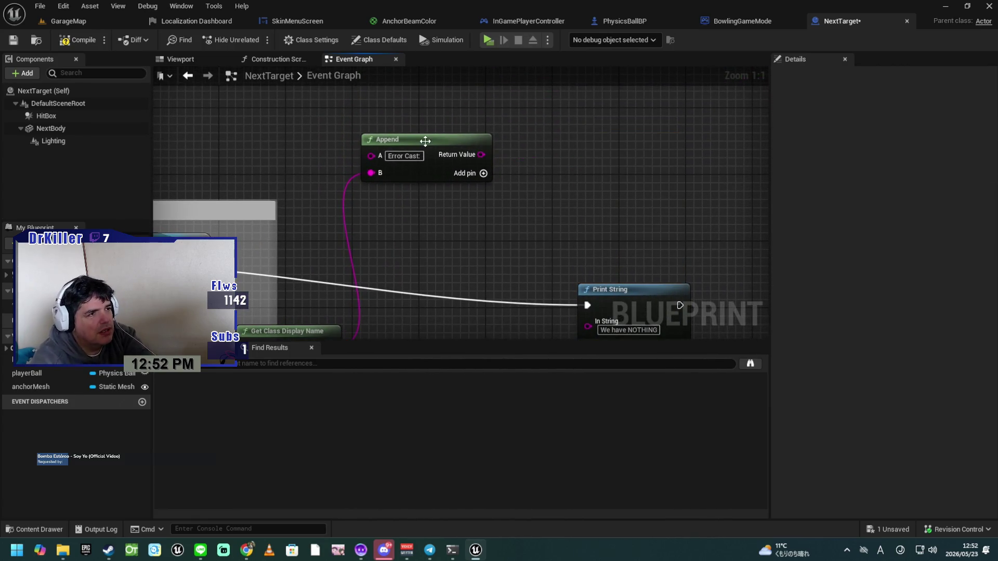
{"action": "left_click", "coordinate": [425, 141]}
{"action": "key", "text": "Delete"}
{"action": "left_click_drag", "start_coordinate": [448, 216], "coordinate": [769, 189]}
{"action": "left_click", "coordinate": [464, 219]}
{"action": "key", "text": "Delete"}
{"action": "left_click", "coordinate": [541, 175]}
{"action": "key", "text": "Delete"}
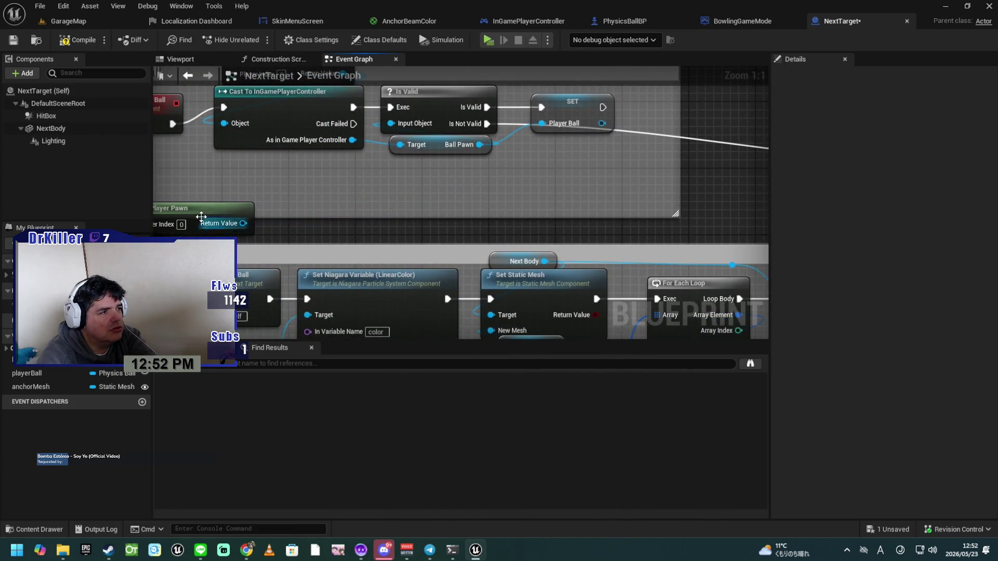
Step: Rearrange the Get Player Ball section, compile the NextTarget blueprint and start Play
{"action": "mouse_move", "coordinate": [385, 203]}
{"action": "left_mouse_down"}
{"action": "mouse_move", "coordinate": [457, 255]}
{"action": "mouse_move", "coordinate": [474, 285]}
{"action": "mouse_move", "coordinate": [470, 272]}
{"action": "left_mouse_up"}
{"action": "mouse_move", "coordinate": [503, 151]}
{"action": "left_mouse_down"}
{"action": "mouse_move", "coordinate": [507, 125]}
{"action": "mouse_move", "coordinate": [502, 144]}
{"action": "left_mouse_up"}
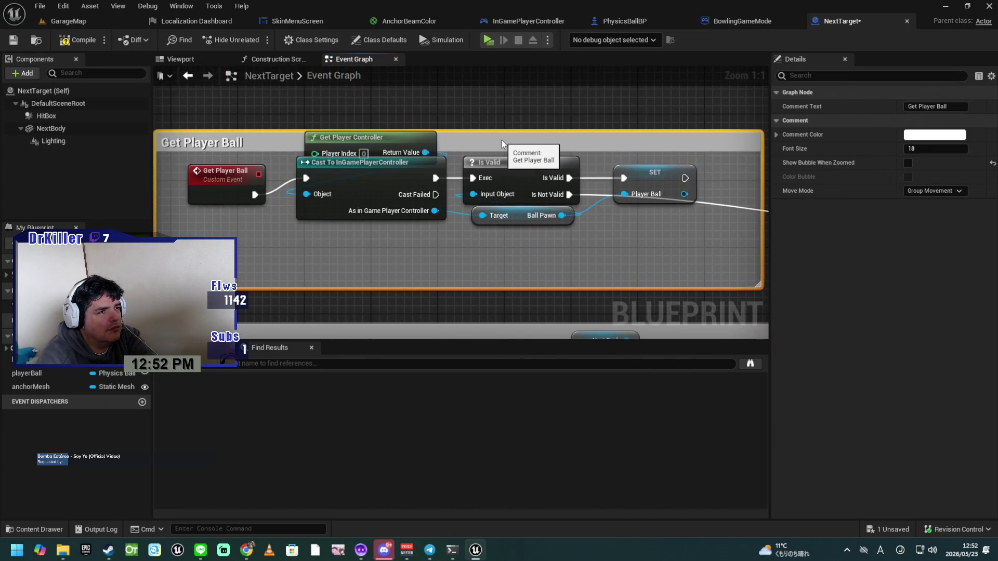
{"action": "mouse_move", "coordinate": [364, 137]}
{"action": "left_mouse_down"}
{"action": "mouse_move", "coordinate": [364, 230]}
{"action": "mouse_move", "coordinate": [315, 238]}
{"action": "left_mouse_up"}
{"action": "mouse_move", "coordinate": [529, 268]}
{"action": "left_mouse_down"}
{"action": "mouse_move", "coordinate": [515, 268]}
{"action": "mouse_move", "coordinate": [648, 263]}
{"action": "left_mouse_up"}
{"action": "left_click", "coordinate": [83, 44]}
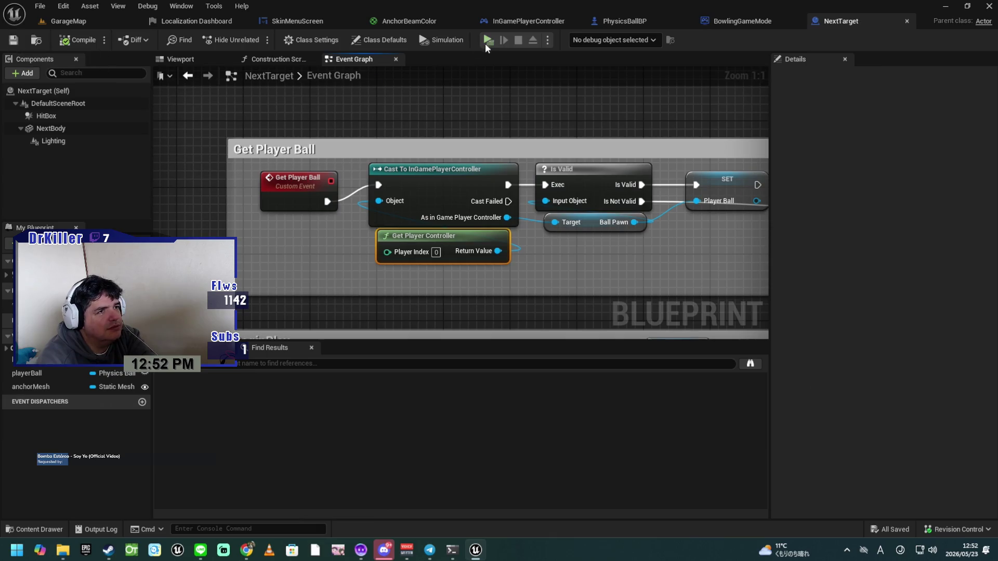
{"action": "left_click", "coordinate": [489, 40]}
Step: Select the Bowling Alley level from the level list and launch it with GO
{"action": "scroll", "coordinate": [291, 367], "scroll_direction": "down", "scroll_amount": 6}
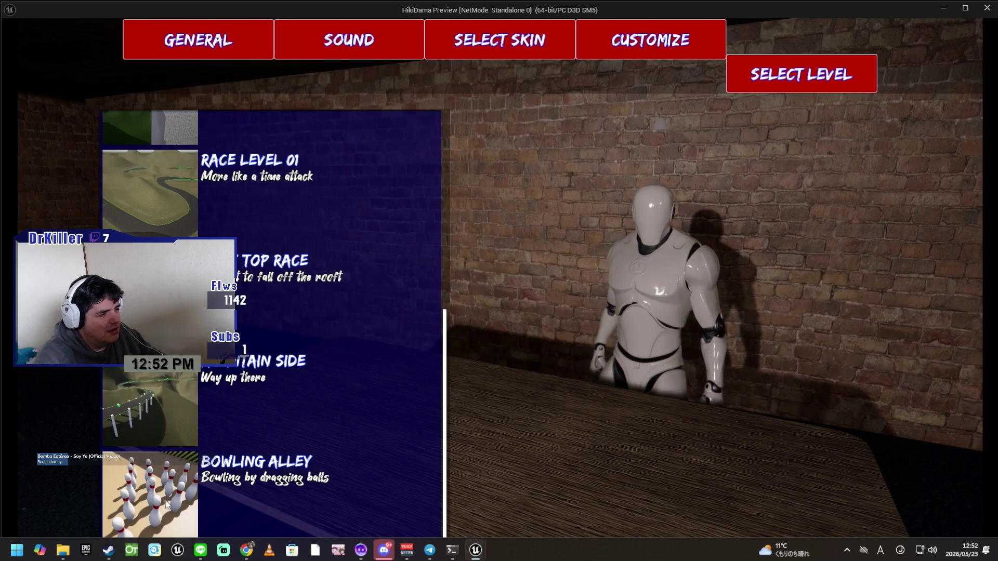
{"action": "left_click", "coordinate": [176, 494]}
{"action": "left_click", "coordinate": [415, 531]}
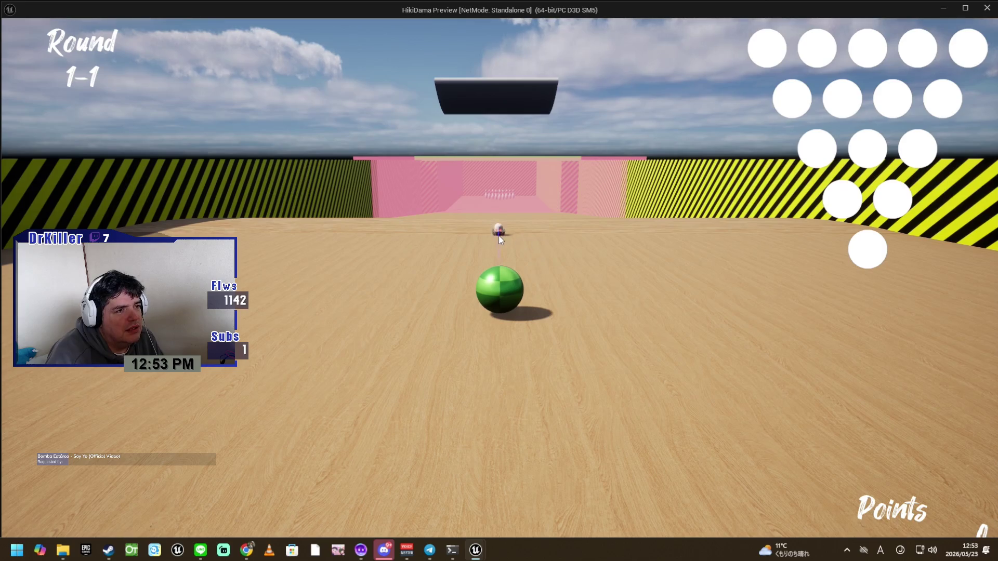
Step: Throw the green ball at the pins through round one, reaching Round 2-2 with 86 points
{"action": "left_click", "coordinate": [500, 239]}
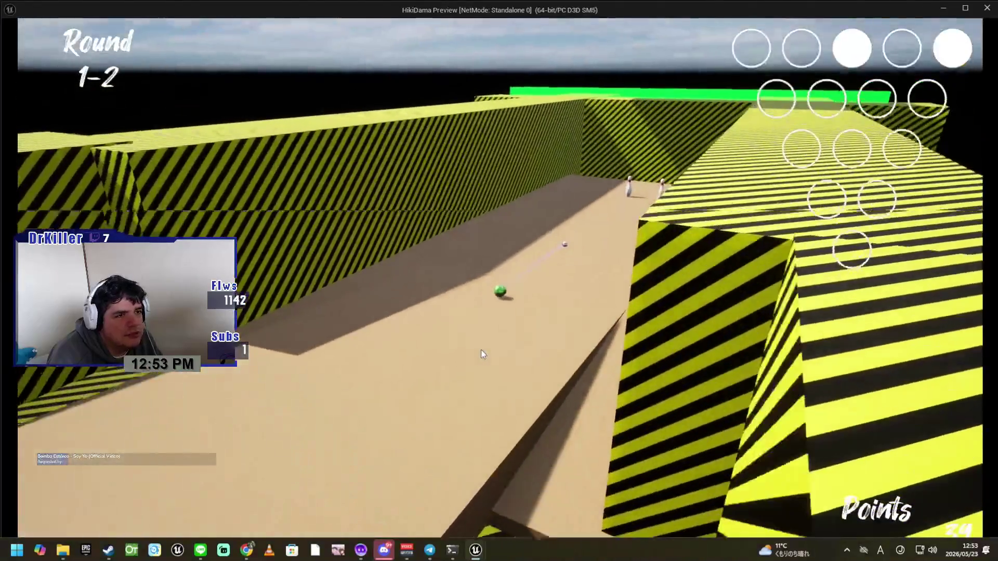
{"action": "left_click_drag", "start_coordinate": [482, 350], "coordinate": [481, 349]}
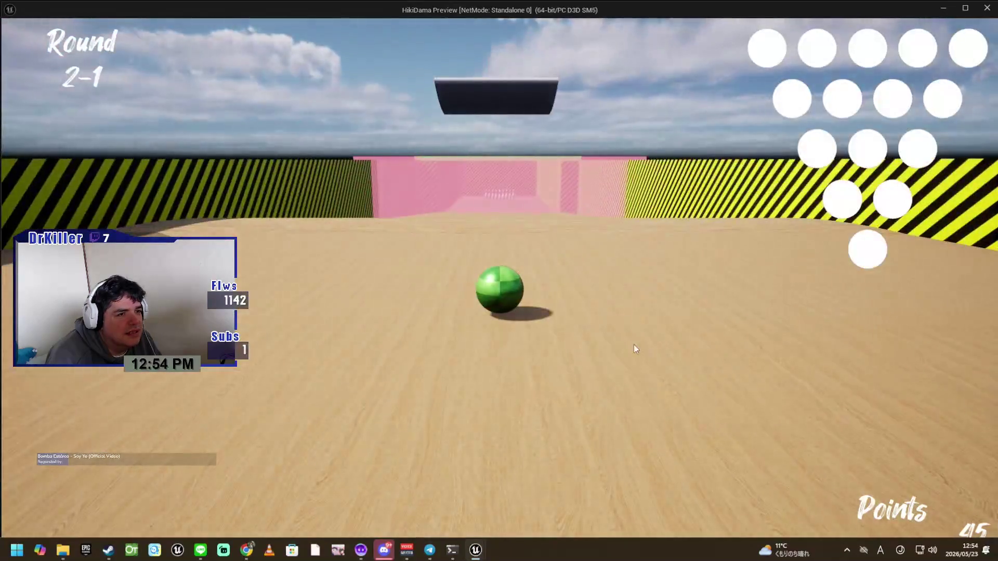
{"action": "mouse_move", "coordinate": [411, 384]}
{"action": "left_mouse_down"}
{"action": "mouse_move", "coordinate": [579, 325]}
{"action": "mouse_move", "coordinate": [501, 264]}
{"action": "mouse_move", "coordinate": [427, 265]}
{"action": "mouse_move", "coordinate": [503, 240]}
{"action": "mouse_move", "coordinate": [590, 257]}
{"action": "mouse_move", "coordinate": [501, 241]}
{"action": "mouse_move", "coordinate": [504, 207]}
{"action": "mouse_move", "coordinate": [572, 343]}
{"action": "mouse_move", "coordinate": [459, 370]}
{"action": "left_mouse_up"}
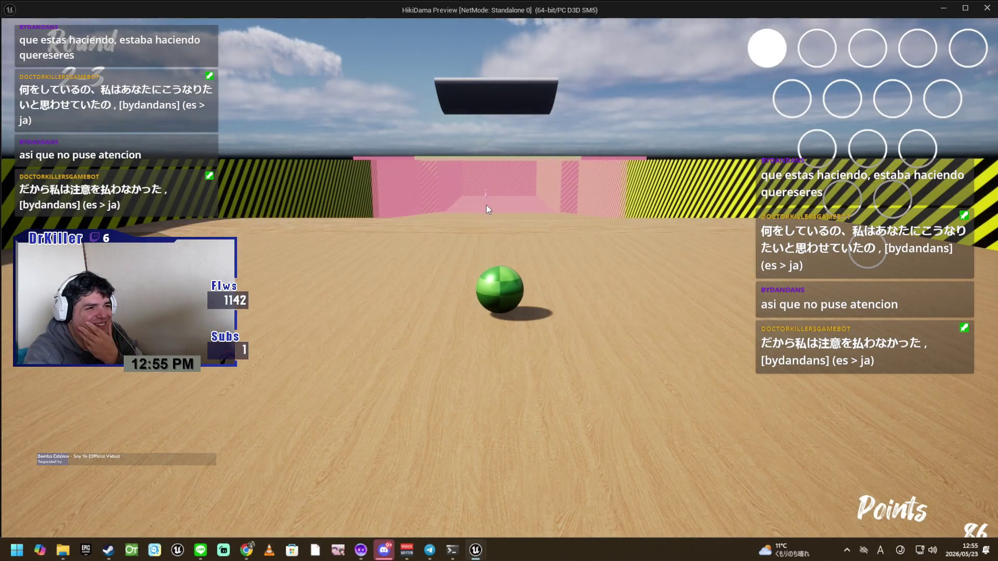
Step: Roll the green ball forward into the pink room, raising the score to 189
{"action": "key", "text": "w"}
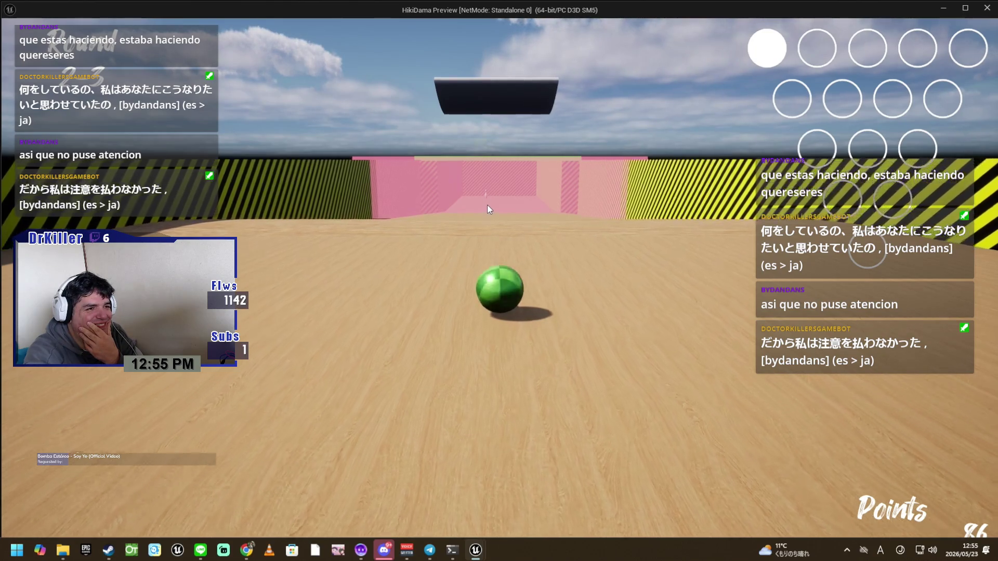
{"action": "key", "text": "w"}
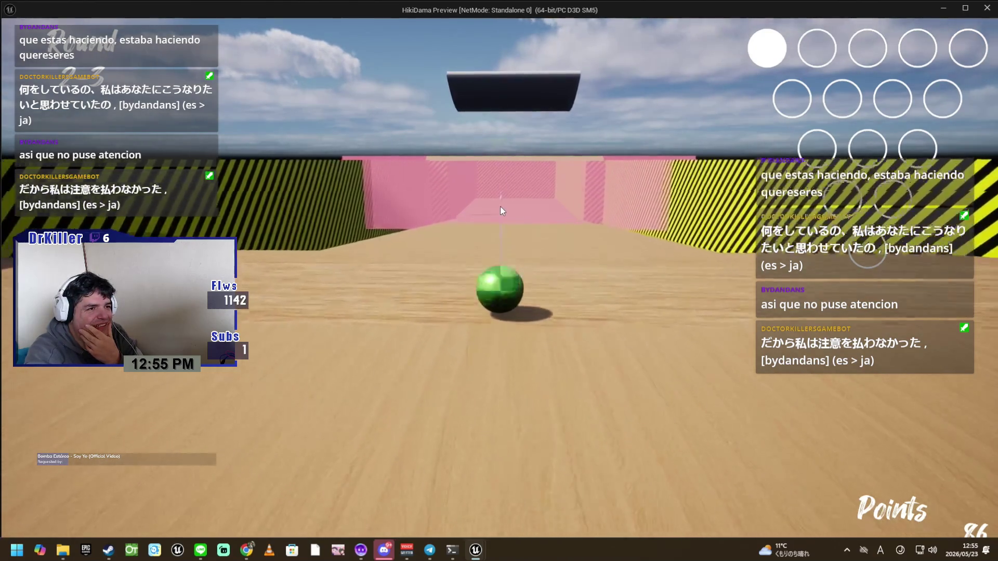
{"action": "key", "text": "w"}
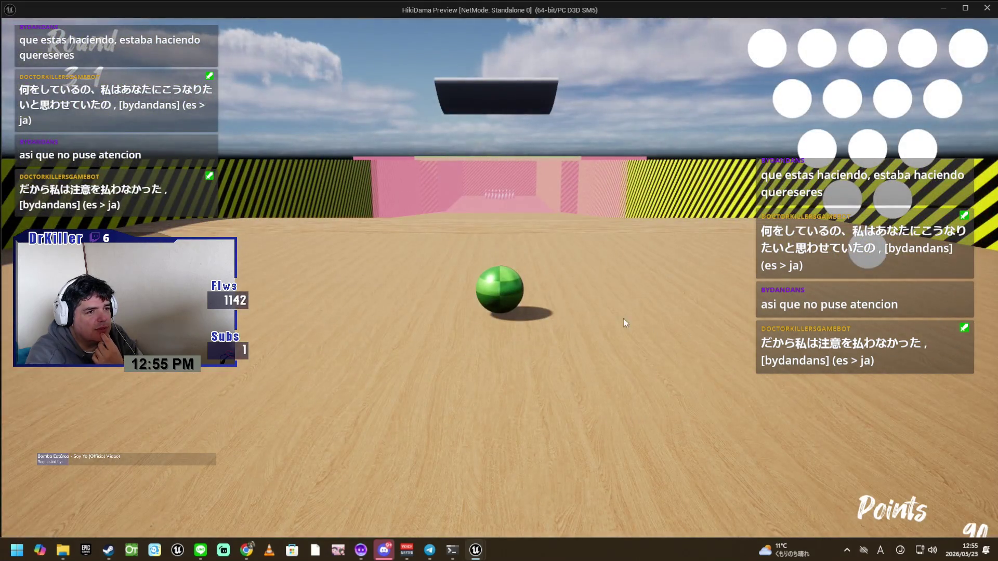
{"action": "mouse_move", "coordinate": [500, 340]}
{"action": "left_mouse_down"}
{"action": "mouse_move", "coordinate": [457, 262]}
{"action": "mouse_move", "coordinate": [565, 268]}
{"action": "mouse_move", "coordinate": [447, 276]}
{"action": "mouse_move", "coordinate": [524, 401]}
{"action": "mouse_move", "coordinate": [619, 391]}
{"action": "mouse_move", "coordinate": [665, 344]}
{"action": "mouse_move", "coordinate": [639, 299]}
{"action": "mouse_move", "coordinate": [470, 283]}
{"action": "mouse_move", "coordinate": [374, 297]}
{"action": "mouse_move", "coordinate": [497, 260]}
{"action": "mouse_move", "coordinate": [519, 232]}
{"action": "mouse_move", "coordinate": [553, 236]}
{"action": "mouse_move", "coordinate": [504, 223]}
{"action": "mouse_move", "coordinate": [504, 202]}
{"action": "mouse_move", "coordinate": [554, 270]}
{"action": "mouse_move", "coordinate": [561, 323]}
{"action": "left_mouse_up"}
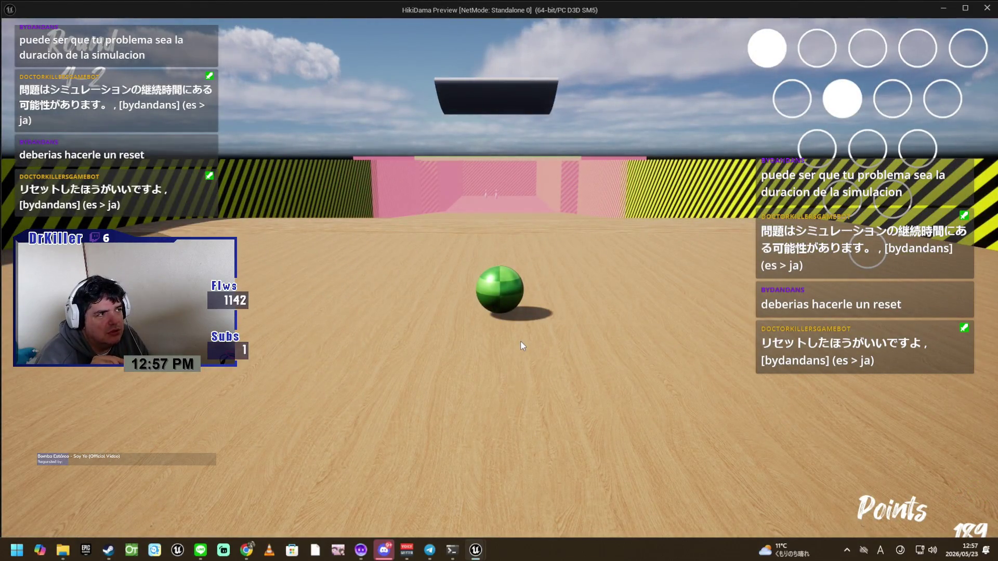
Step: Launch the ball and roll it through the pink gate, reaching Round 4-3 at 191 points
{"action": "left_click", "coordinate": [497, 204]}
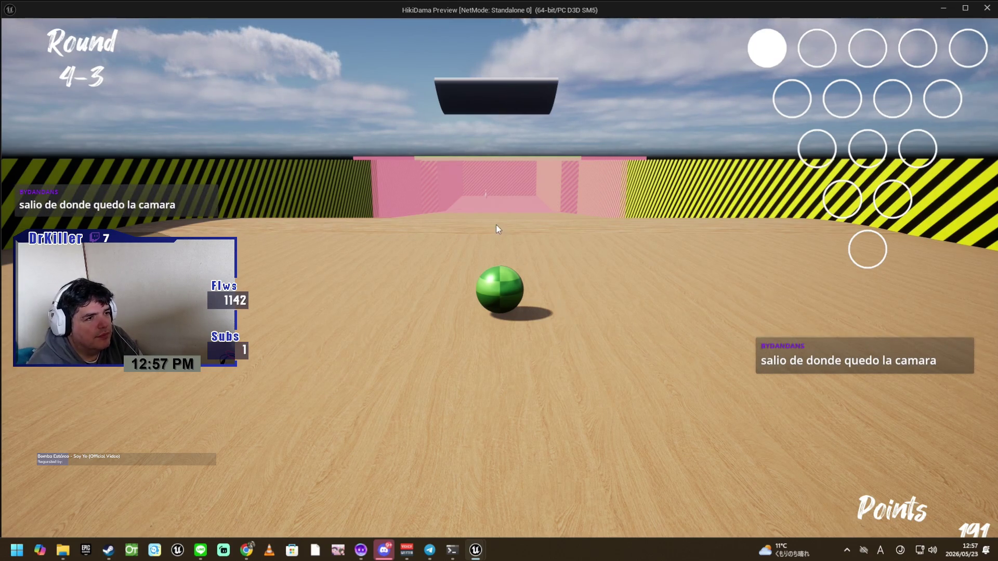
{"action": "key", "text": "w"}
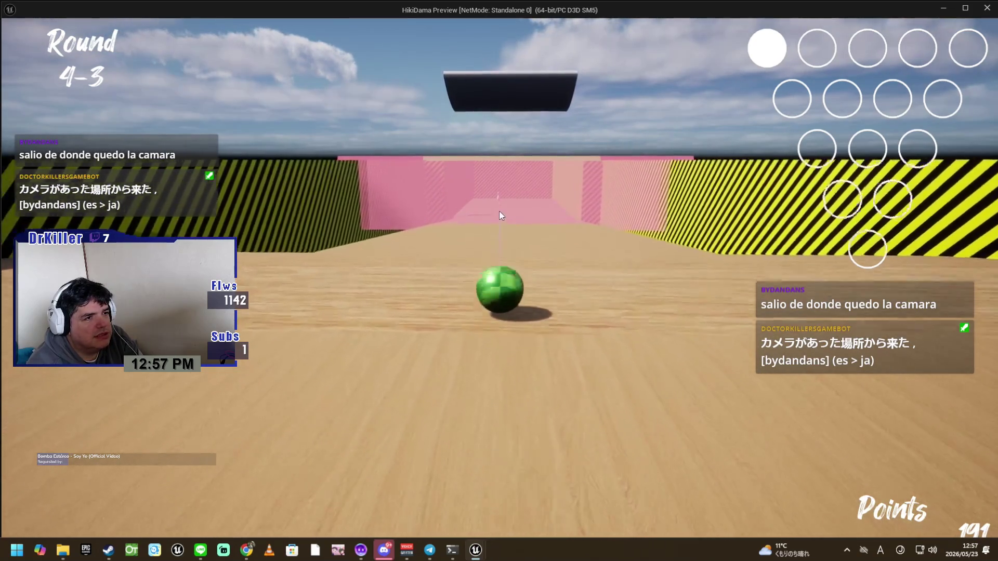
{"action": "key", "text": "w"}
{"action": "key", "text": "w"}
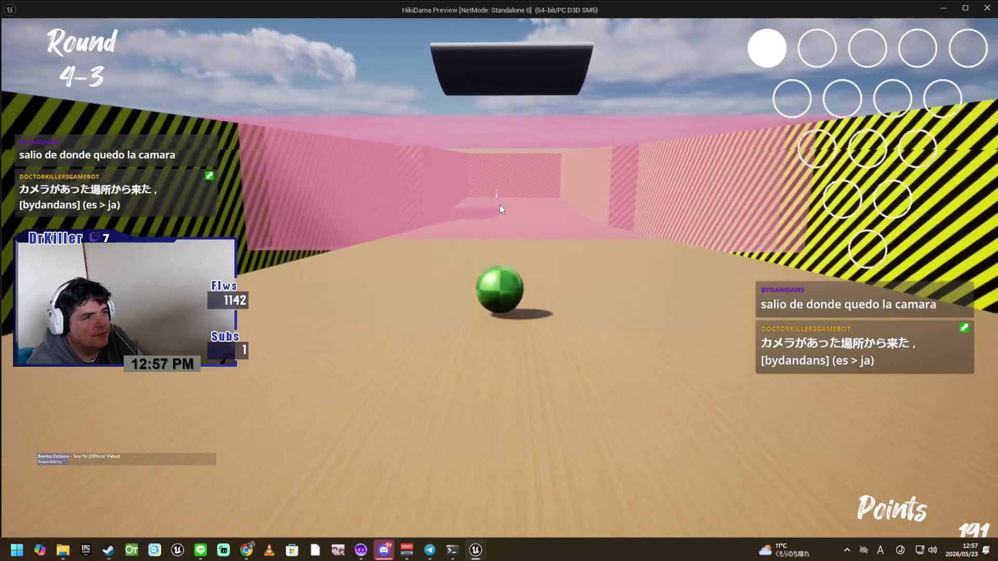
{"action": "key", "text": "w"}
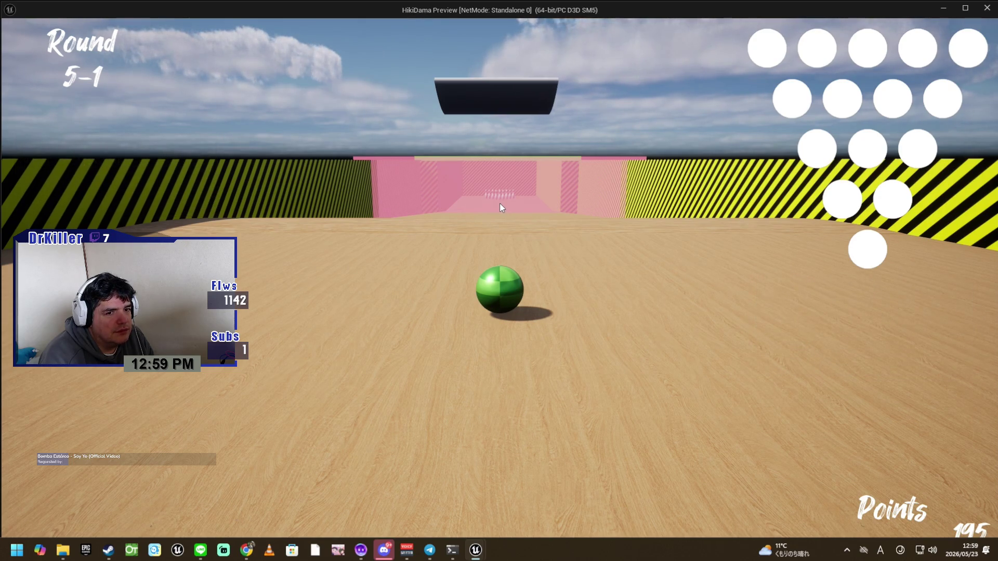
Step: Bowl another shot to reach Round 5-1 at 219 points, then stop the preview
{"action": "left_click", "coordinate": [499, 207]}
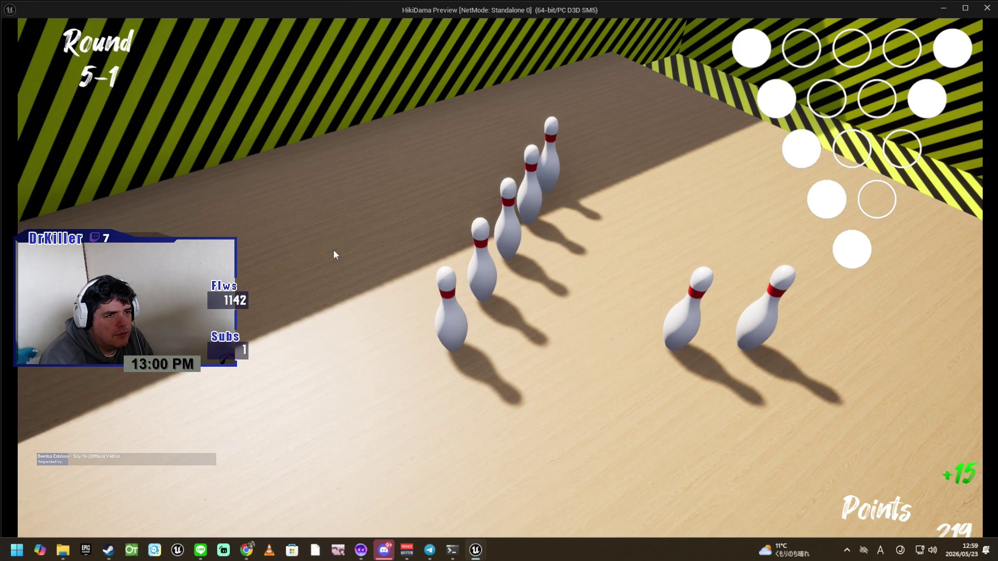
{"action": "key", "text": "Escape"}
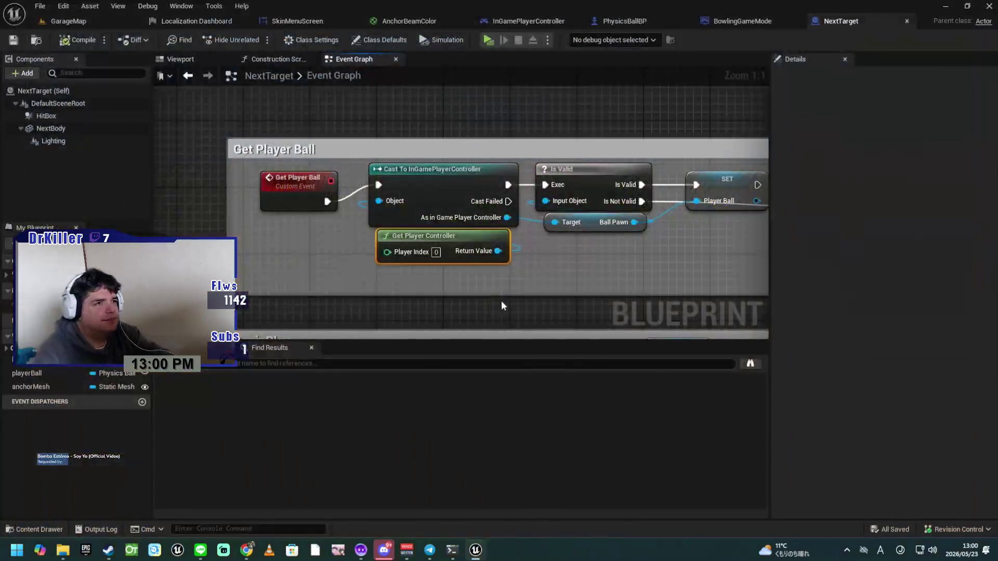
Step: Switch to InGamePlayerController and survey its Set Actor Location, Is Valid, Branch and Possess nodes
{"action": "left_click", "coordinate": [550, 17]}
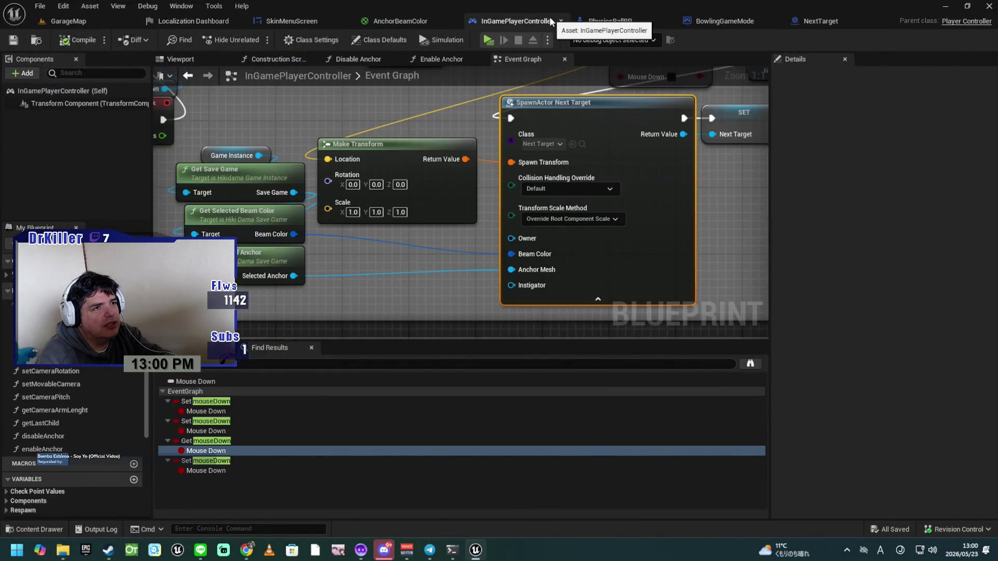
{"action": "scroll", "coordinate": [723, 239], "scroll_direction": "down", "scroll_amount": 2}
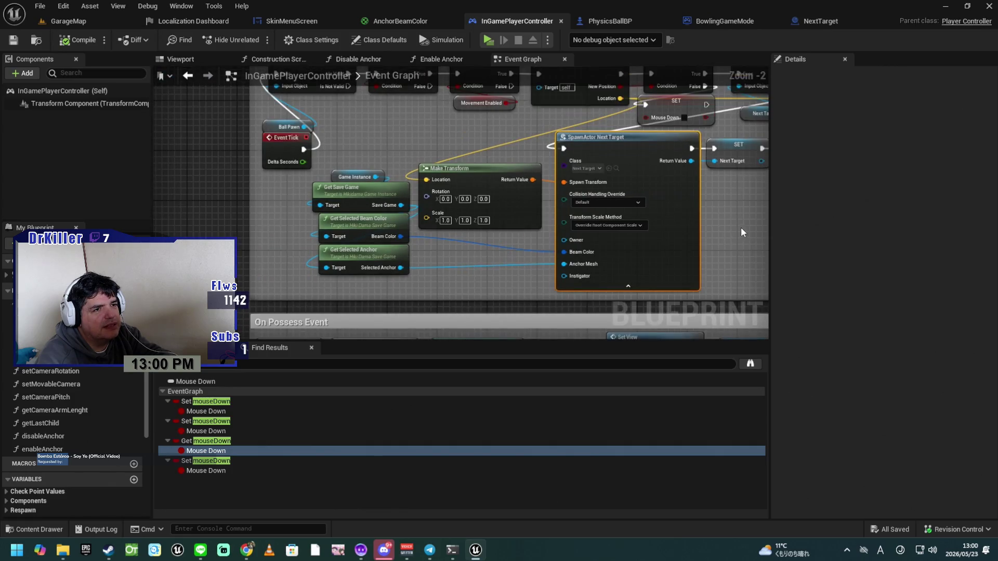
{"action": "left_click_drag", "start_coordinate": [741, 226], "coordinate": [498, 231]}
{"action": "left_click_drag", "start_coordinate": [593, 236], "coordinate": [531, 263]}
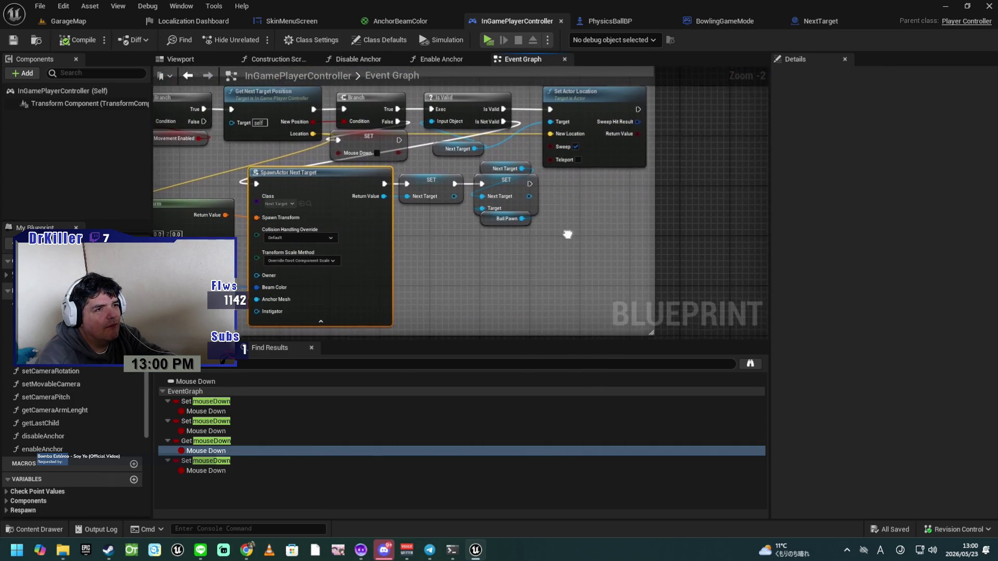
{"action": "left_click_drag", "start_coordinate": [568, 233], "coordinate": [568, 260]}
{"action": "scroll", "coordinate": [567, 257], "scroll_direction": "down", "scroll_amount": 3}
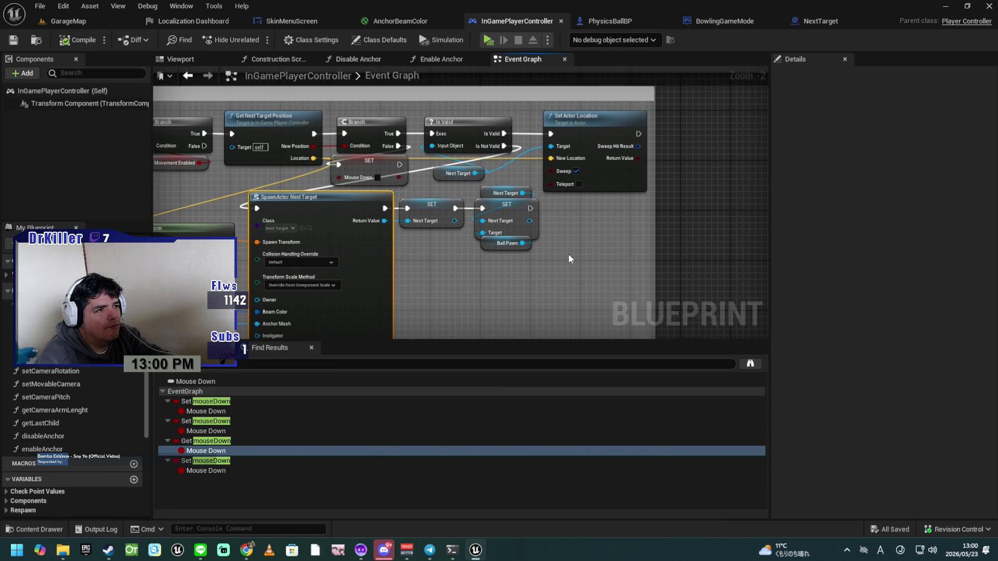
{"action": "mouse_move", "coordinate": [690, 220]}
{"action": "left_mouse_down"}
{"action": "mouse_move", "coordinate": [731, 303]}
{"action": "mouse_move", "coordinate": [649, 234]}
{"action": "mouse_move", "coordinate": [532, 275]}
{"action": "mouse_move", "coordinate": [467, 268]}
{"action": "left_mouse_up"}
{"action": "scroll", "coordinate": [644, 232], "scroll_direction": "up", "scroll_amount": 3}
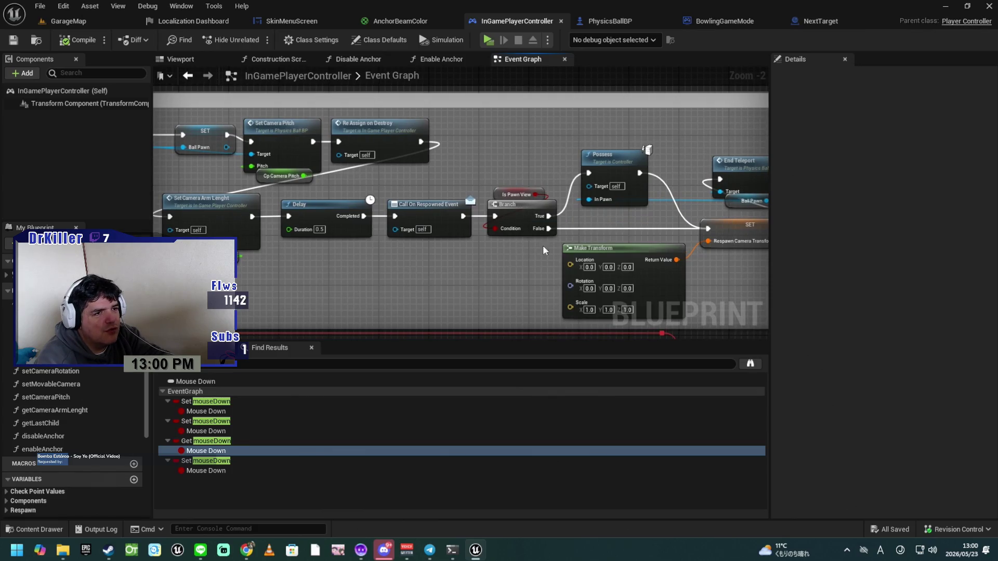
{"action": "left_click", "coordinate": [604, 185]}
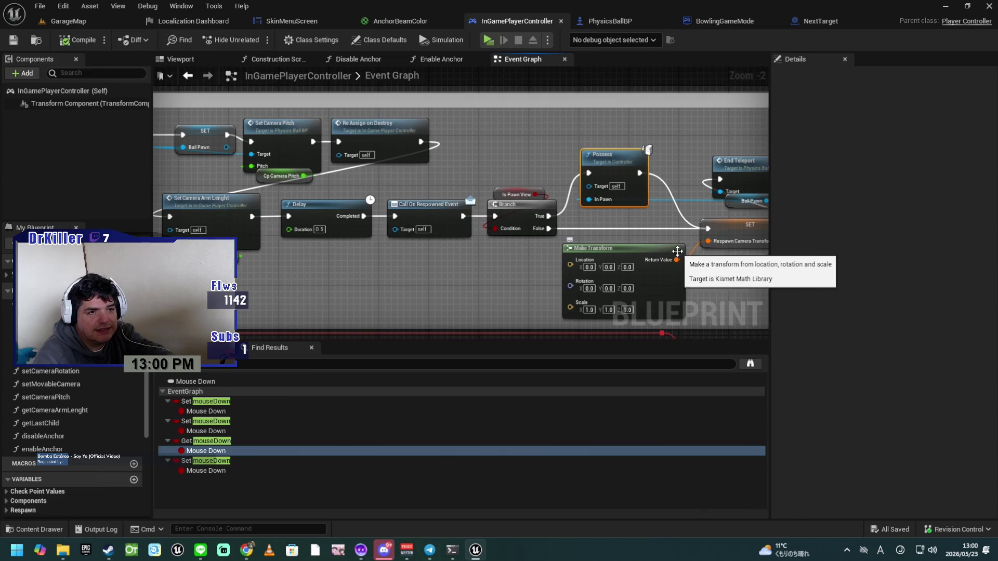
Step: Pan and zoom the graph to centre the Set Pawn as View comment section
{"action": "left_click_drag", "start_coordinate": [746, 276], "coordinate": [643, 264]}
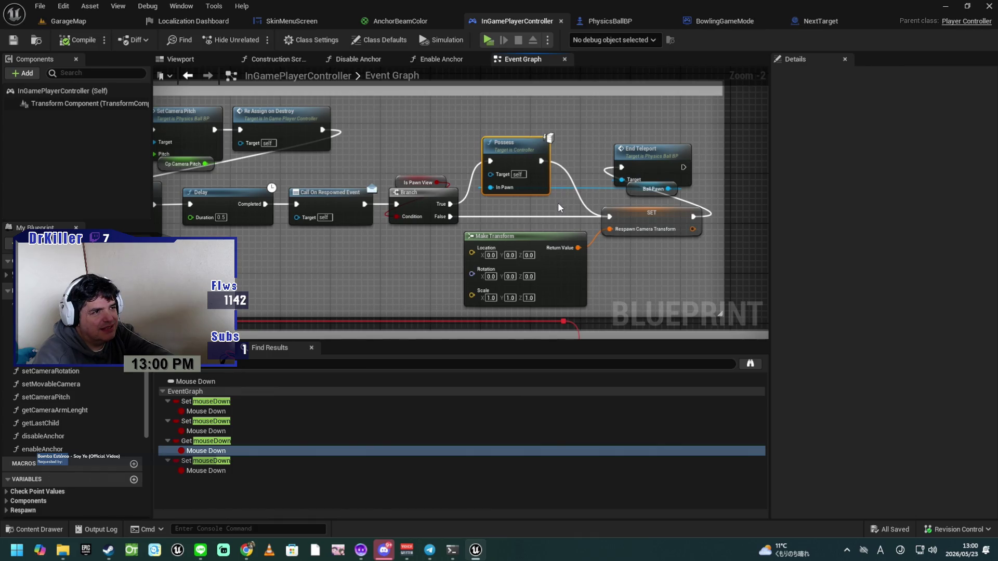
{"action": "left_click_drag", "start_coordinate": [564, 201], "coordinate": [628, 280]}
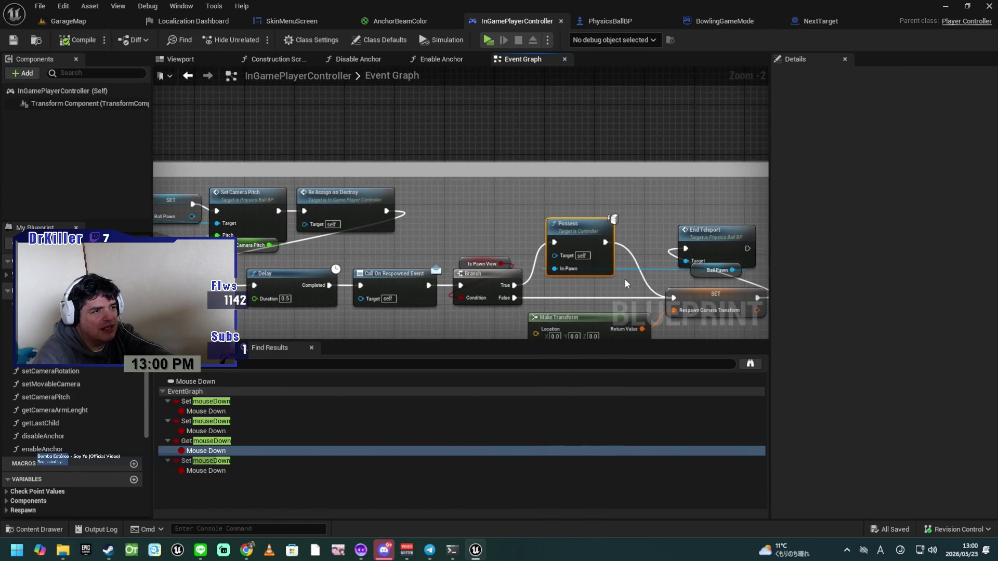
{"action": "scroll", "coordinate": [537, 238], "scroll_direction": "down", "scroll_amount": 3}
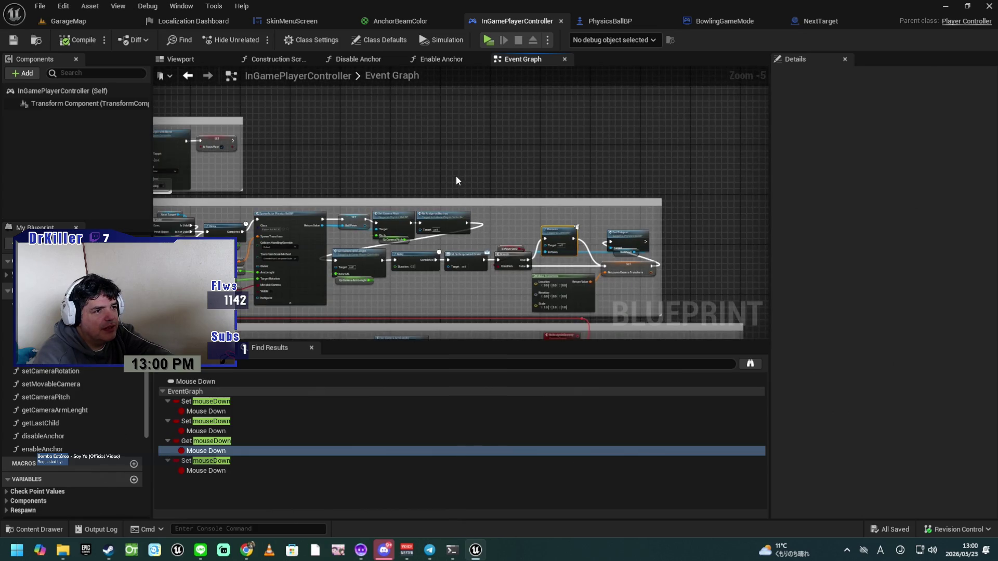
{"action": "left_click_drag", "start_coordinate": [455, 179], "coordinate": [550, 257]}
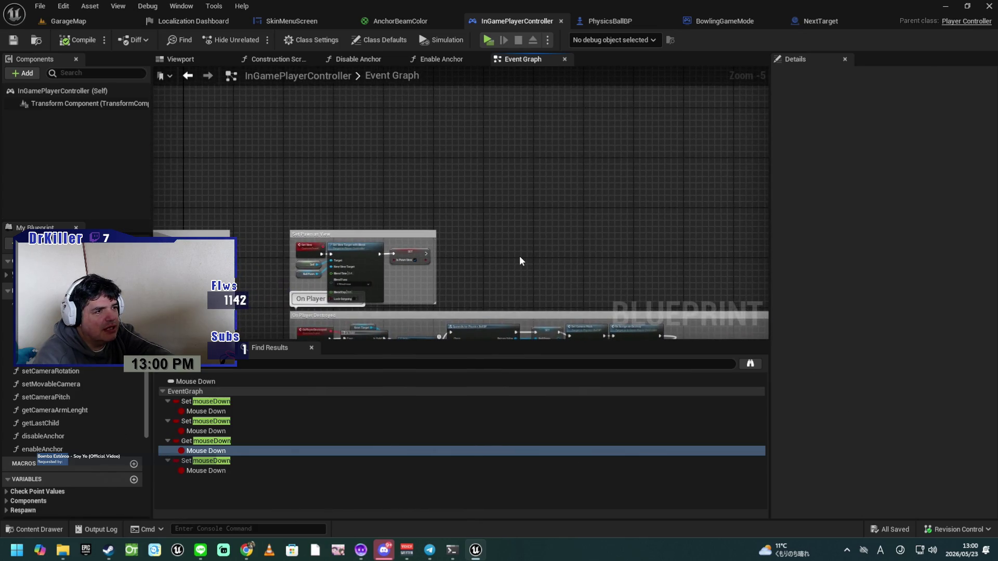
{"action": "scroll", "coordinate": [519, 256], "scroll_direction": "up", "scroll_amount": 4}
{"action": "mouse_move", "coordinate": [533, 241]}
{"action": "left_mouse_down"}
{"action": "mouse_move", "coordinate": [681, 240]}
{"action": "mouse_move", "coordinate": [662, 227]}
{"action": "left_mouse_up"}
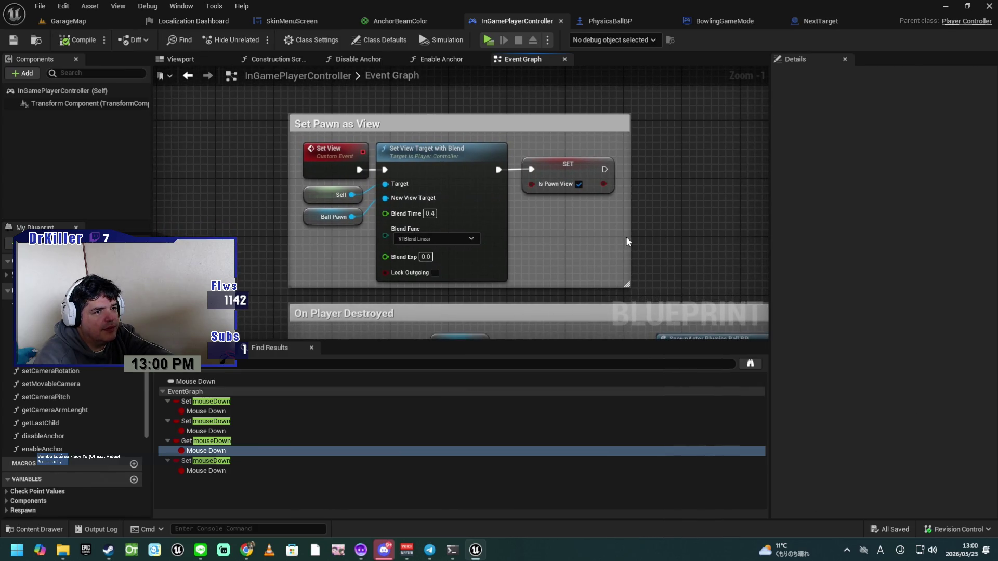
Step: Widen the Set Pawn as View comment and add a Get Player Pawn node
{"action": "left_click_drag", "start_coordinate": [631, 237], "coordinate": [804, 242]}
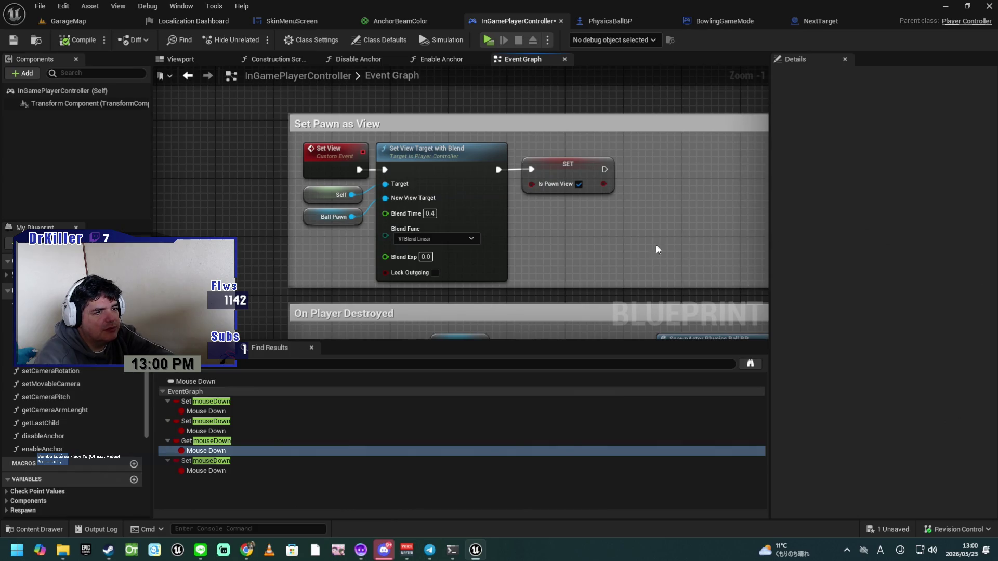
{"action": "right_click", "coordinate": [553, 233]}
{"action": "type", "text": "get"}
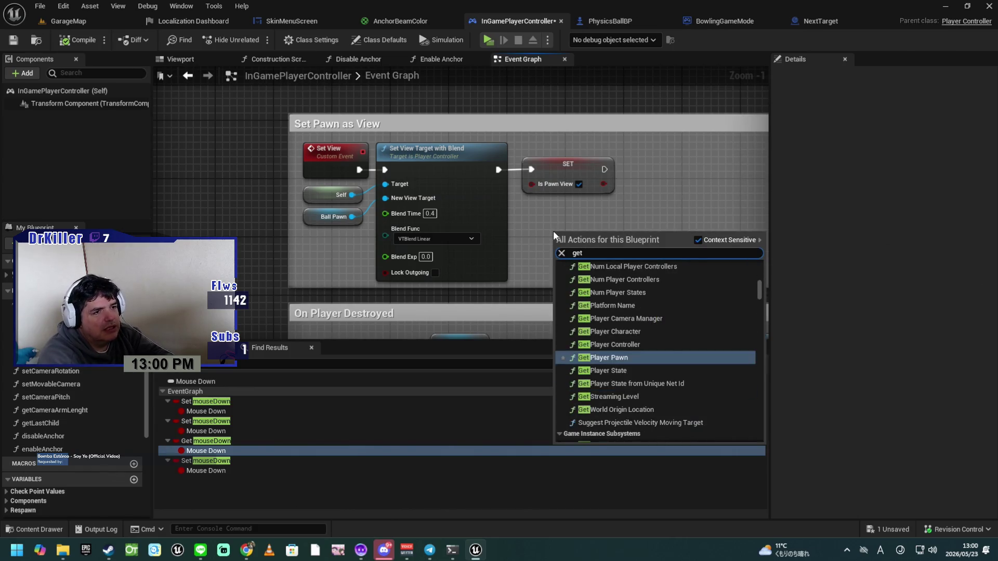
{"action": "type", "text": " pan"}
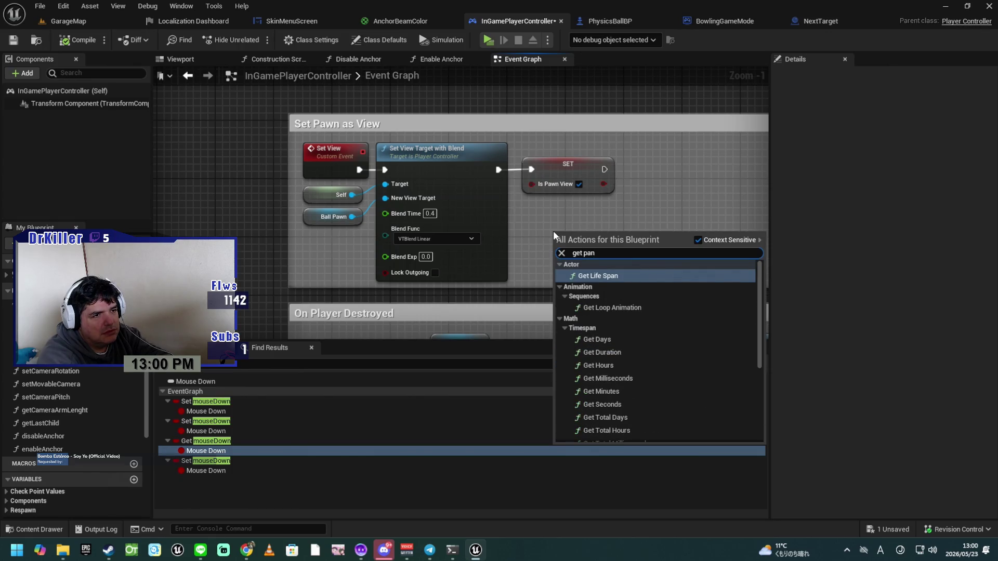
{"action": "key", "text": "BackSpace"}
{"action": "type", "text": "w"}
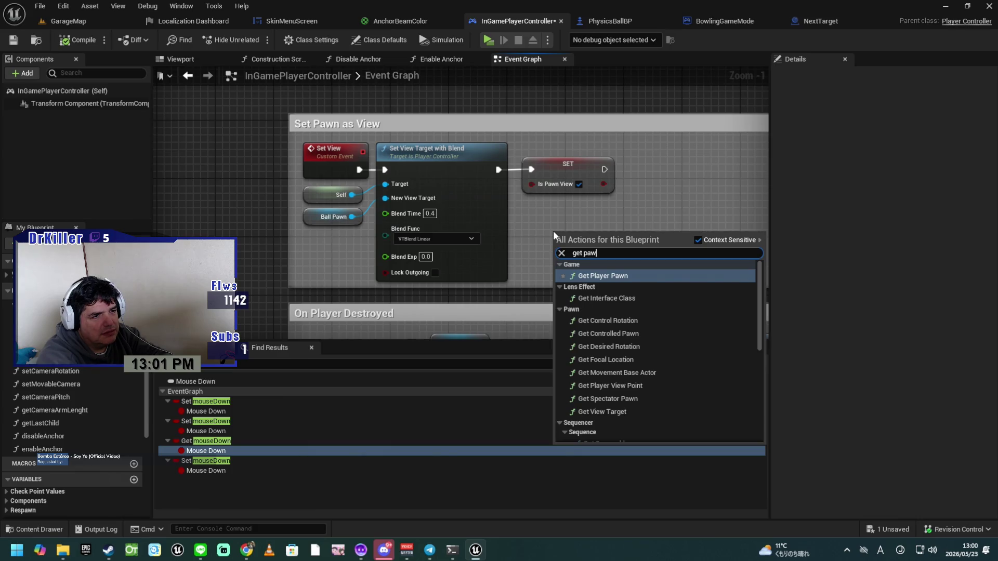
{"action": "key", "text": "Return"}
Step: Add an Is Valid check on the player pawn after the SET node, then compile
{"action": "left_click_drag", "start_coordinate": [660, 250], "coordinate": [691, 220]}
{"action": "type", "text": "is valid"}
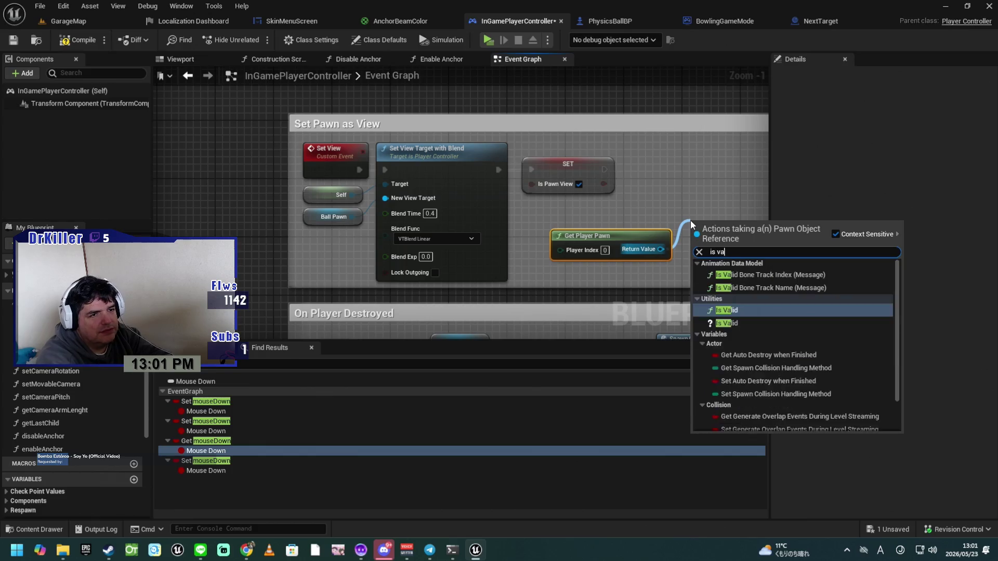
{"action": "key", "text": "Down"}
{"action": "key", "text": "Return"}
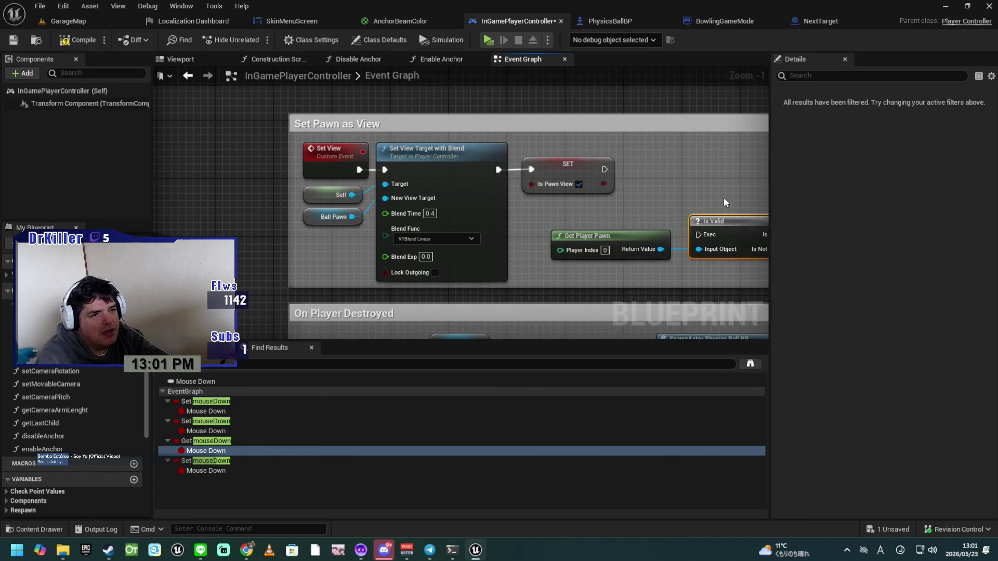
{"action": "mouse_move", "coordinate": [703, 219]}
{"action": "left_mouse_down"}
{"action": "mouse_move", "coordinate": [666, 164]}
{"action": "mouse_move", "coordinate": [624, 171]}
{"action": "mouse_move", "coordinate": [640, 170]}
{"action": "left_mouse_up"}
{"action": "left_click_drag", "start_coordinate": [622, 234], "coordinate": [593, 206]}
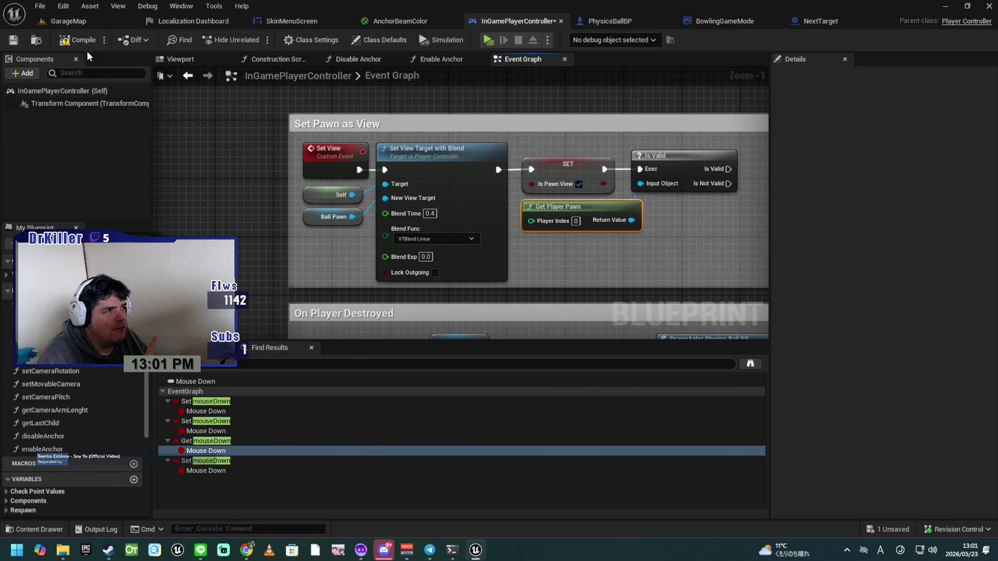
{"action": "left_click", "coordinate": [79, 41]}
{"action": "mouse_move", "coordinate": [691, 234]}
{"action": "left_mouse_down"}
{"action": "mouse_move", "coordinate": [424, 233]}
{"action": "mouse_move", "coordinate": [770, 223]}
{"action": "left_mouse_up"}
Step: Widen the comment leftward and shift the Set View, Self and Ball Pawn nodes left
{"action": "left_click_drag", "start_coordinate": [441, 200], "coordinate": [346, 199]}
{"action": "left_click_drag", "start_coordinate": [424, 134], "coordinate": [509, 204]}
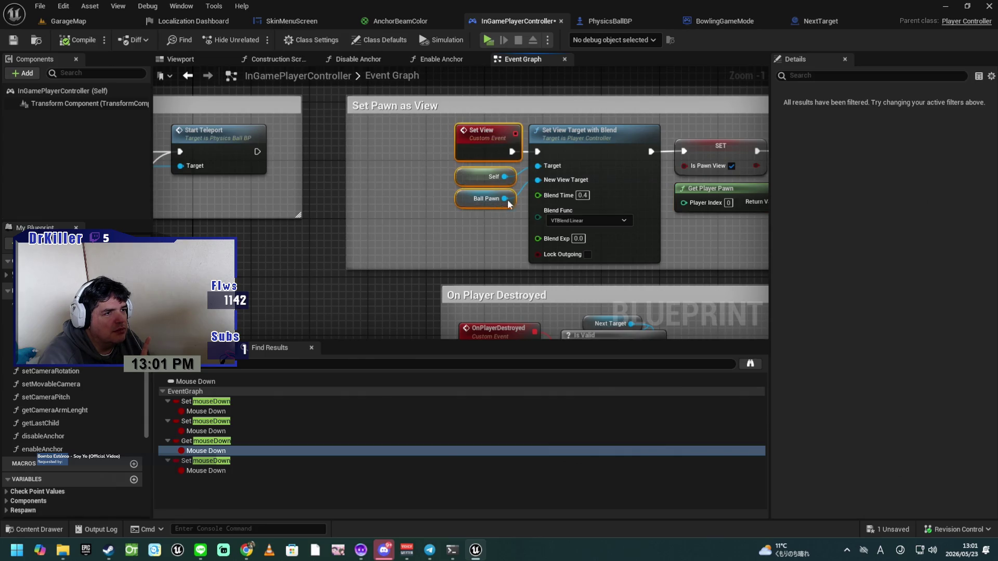
{"action": "left_click_drag", "start_coordinate": [484, 139], "coordinate": [381, 139]}
Step: Insert an Is Valid check on Ball Pawn before Set View Target with Blend and tidy the nodes
{"action": "mouse_move", "coordinate": [403, 199]}
{"action": "left_mouse_down"}
{"action": "mouse_move", "coordinate": [451, 128]}
{"action": "mouse_move", "coordinate": [445, 149]}
{"action": "mouse_move", "coordinate": [415, 154]}
{"action": "mouse_move", "coordinate": [449, 150]}
{"action": "left_mouse_up"}
{"action": "type", "text": "is val"}
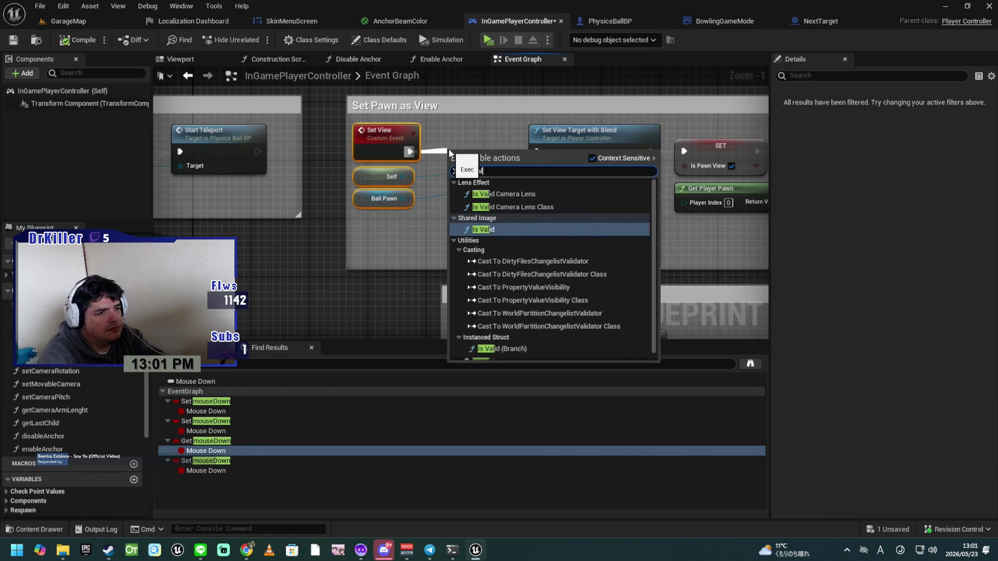
{"action": "type", "text": "id"}
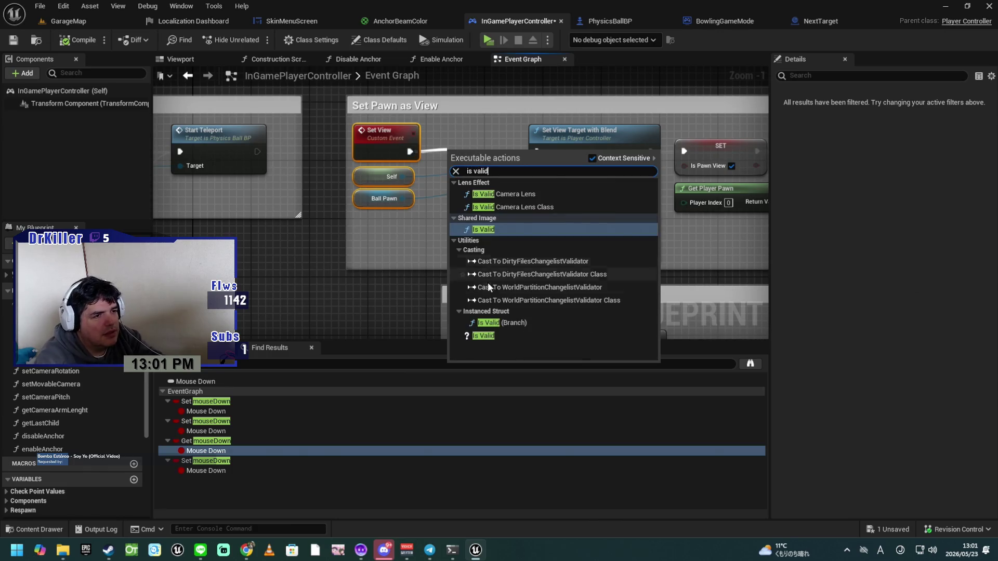
{"action": "left_click", "coordinate": [483, 336]}
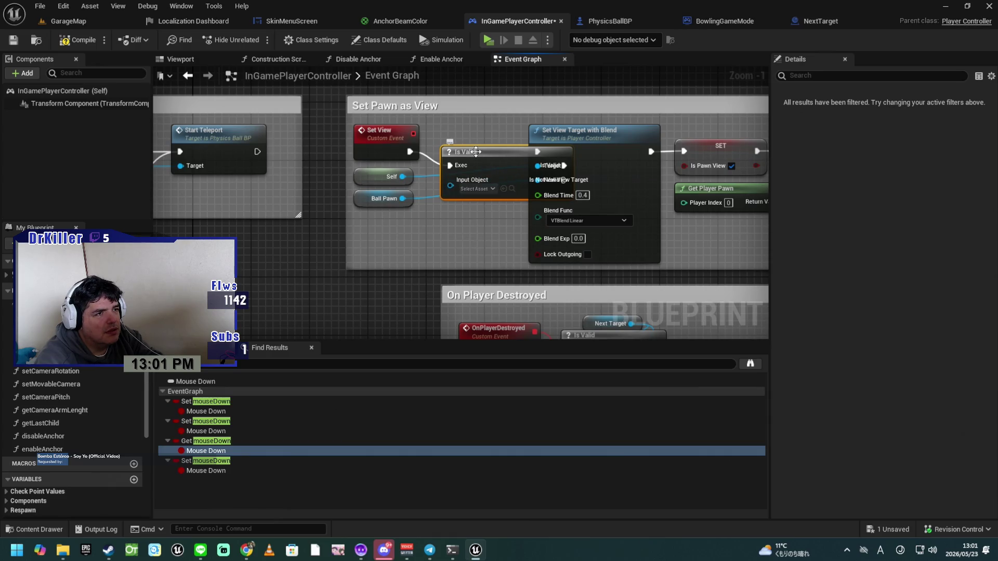
{"action": "left_click_drag", "start_coordinate": [399, 204], "coordinate": [451, 186]}
{"action": "mouse_move", "coordinate": [485, 156]}
{"action": "left_mouse_down"}
{"action": "mouse_move", "coordinate": [457, 138]}
{"action": "mouse_move", "coordinate": [334, 188]}
{"action": "left_mouse_up"}
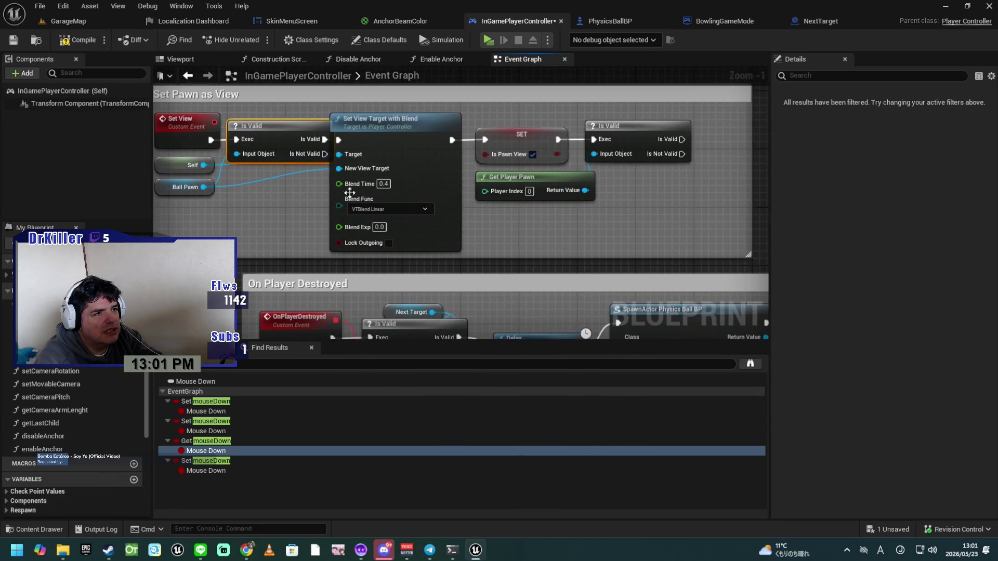
{"action": "mouse_move", "coordinate": [638, 231]}
{"action": "left_mouse_down"}
{"action": "mouse_move", "coordinate": [364, 112]}
{"action": "mouse_move", "coordinate": [426, 123]}
{"action": "left_mouse_up"}
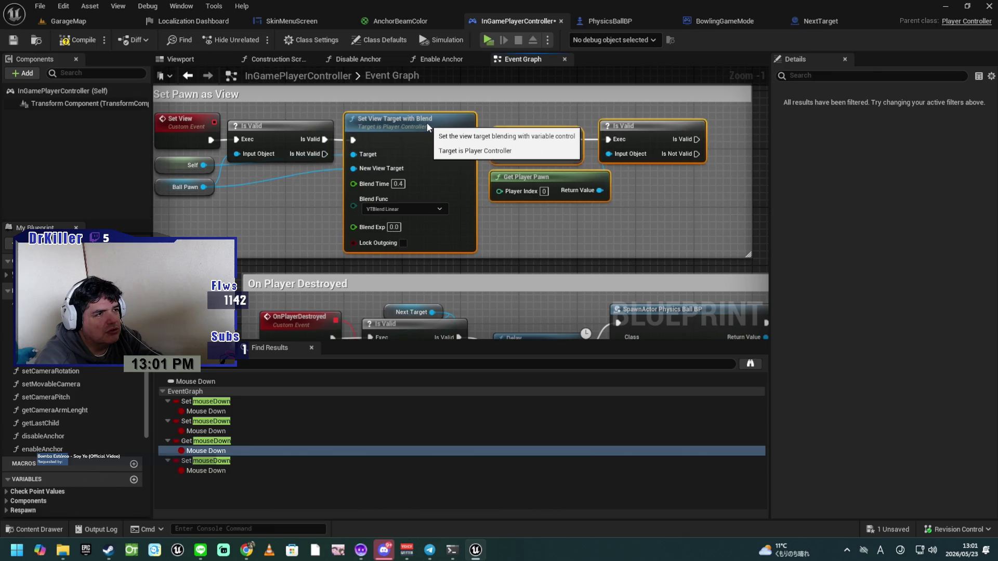
{"action": "left_click", "coordinate": [278, 220]}
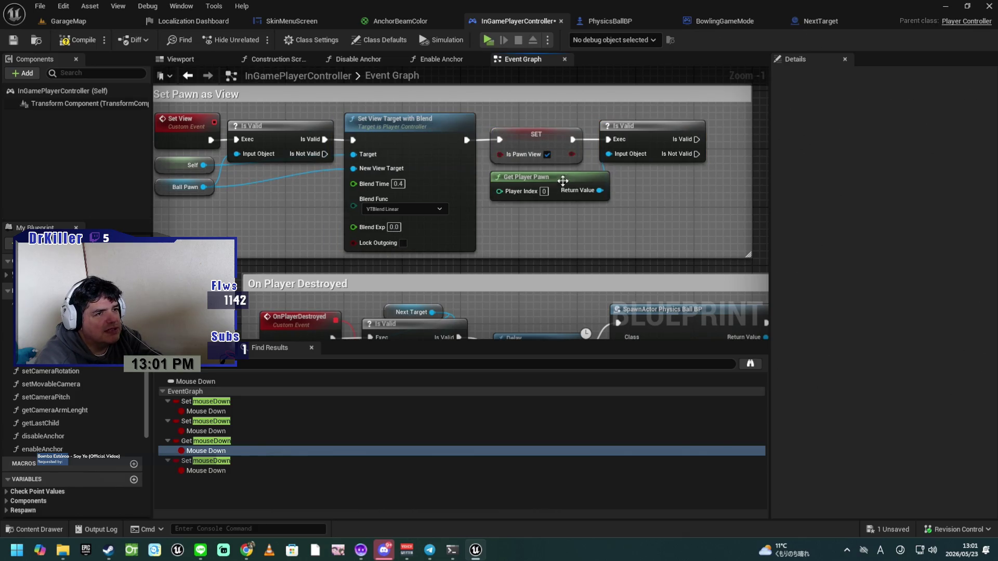
{"action": "left_click_drag", "start_coordinate": [575, 216], "coordinate": [520, 215]}
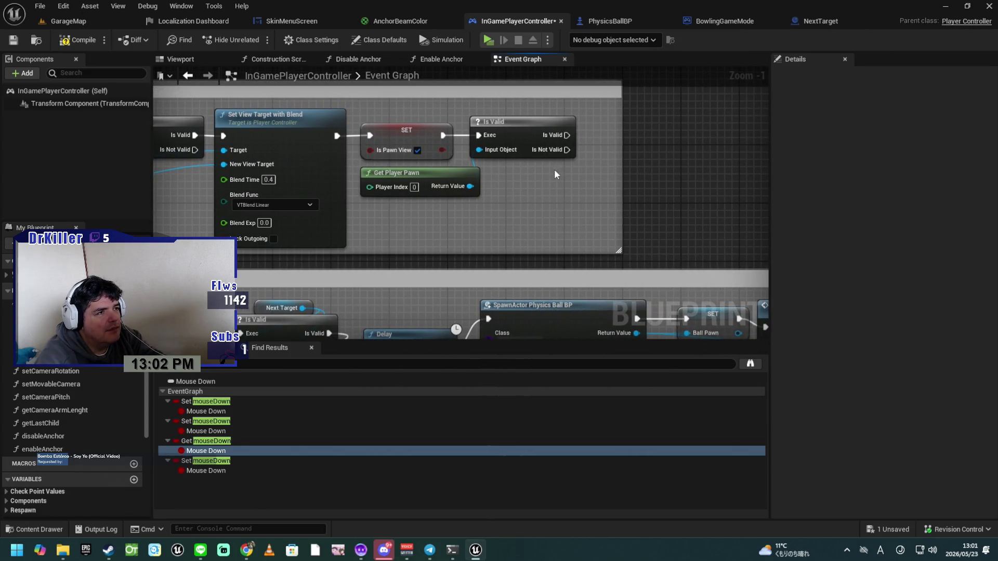
Step: Add a Possess node off Is Not Valid fed by Ball Pawn, then compile and save
{"action": "mouse_move", "coordinate": [565, 153]}
{"action": "left_mouse_down"}
{"action": "mouse_move", "coordinate": [575, 161]}
{"action": "mouse_move", "coordinate": [430, 224]}
{"action": "mouse_move", "coordinate": [407, 220]}
{"action": "left_mouse_up"}
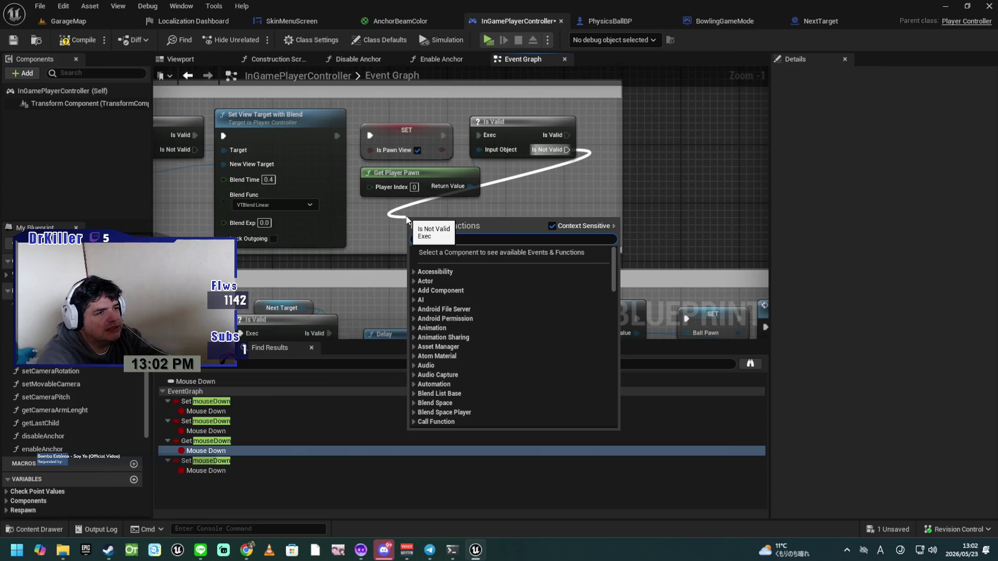
{"action": "type", "text": "pose"}
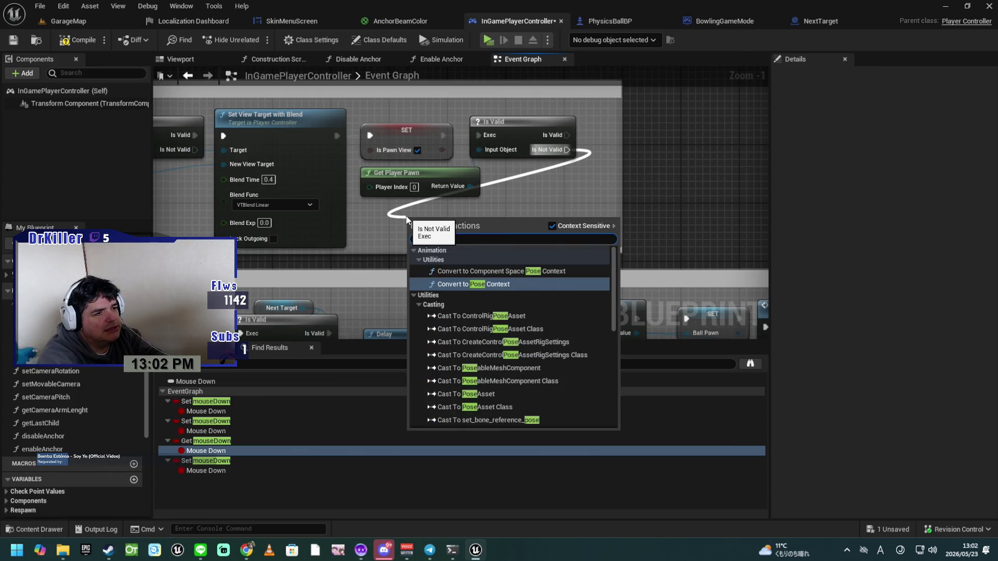
{"action": "type", "text": "s"}
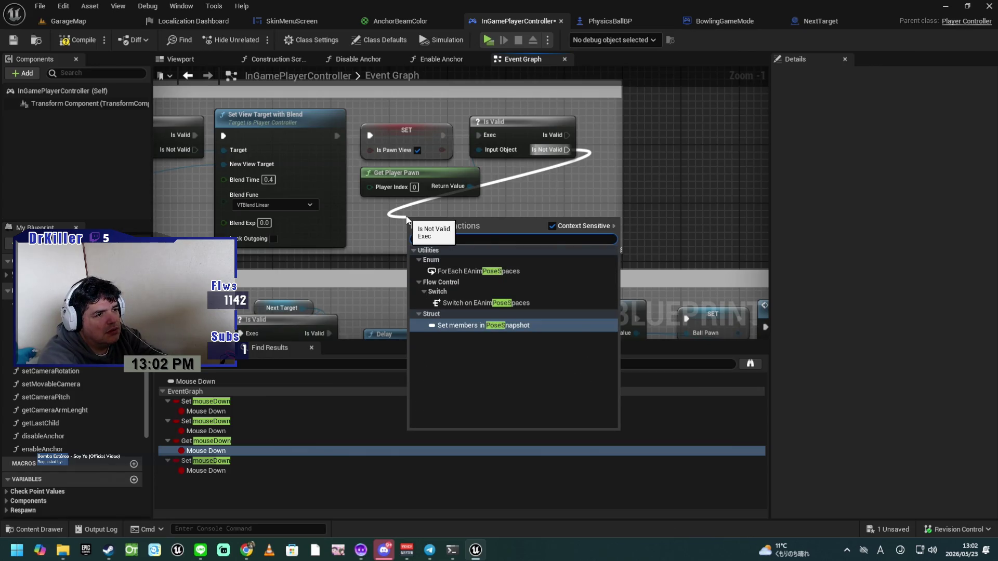
{"action": "key", "text": "BackSpace"}
{"action": "key", "text": "BackSpace"}
{"action": "key", "text": "BackSpace"}
{"action": "key", "text": "BackSpace"}
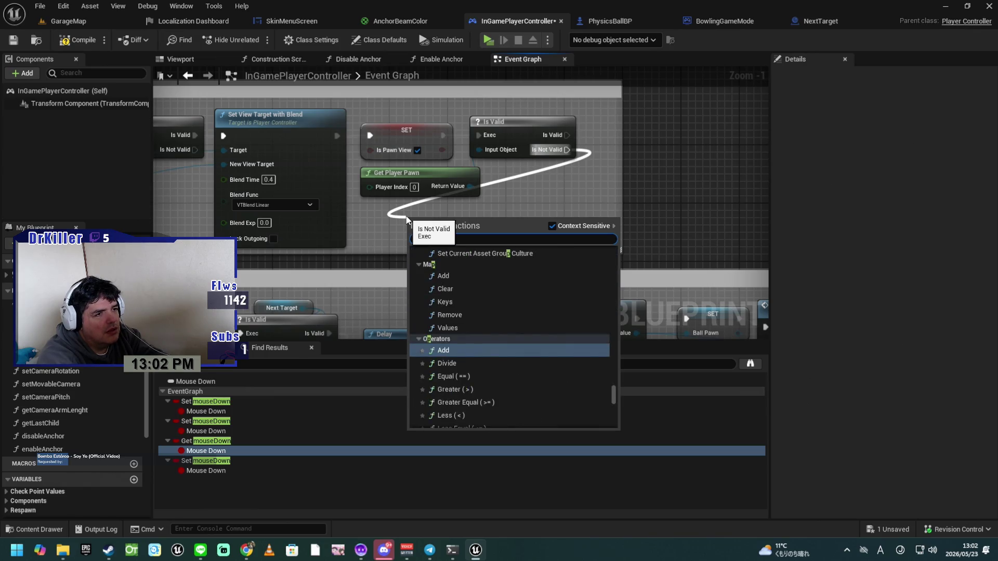
{"action": "type", "text": "posses"}
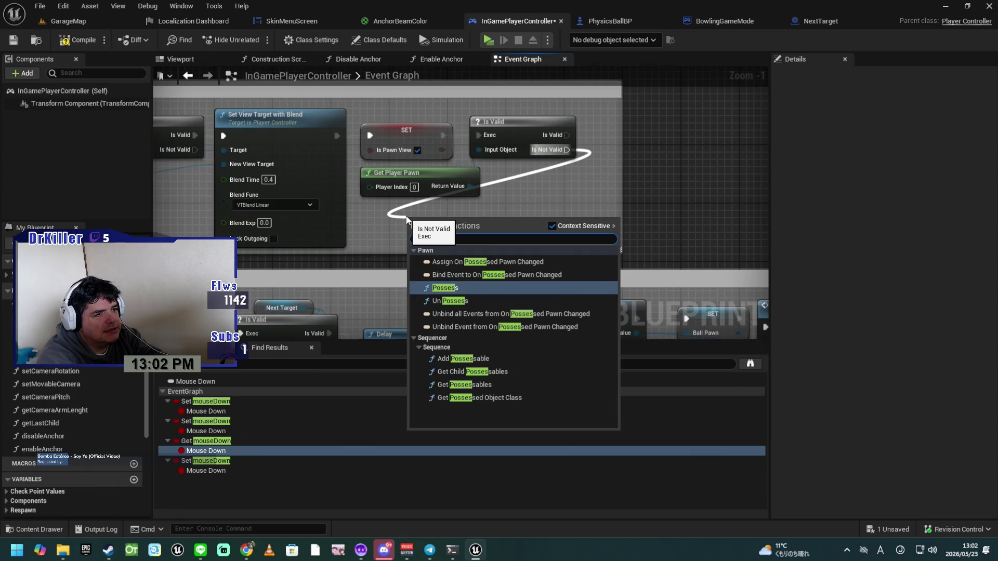
{"action": "key", "text": "Return"}
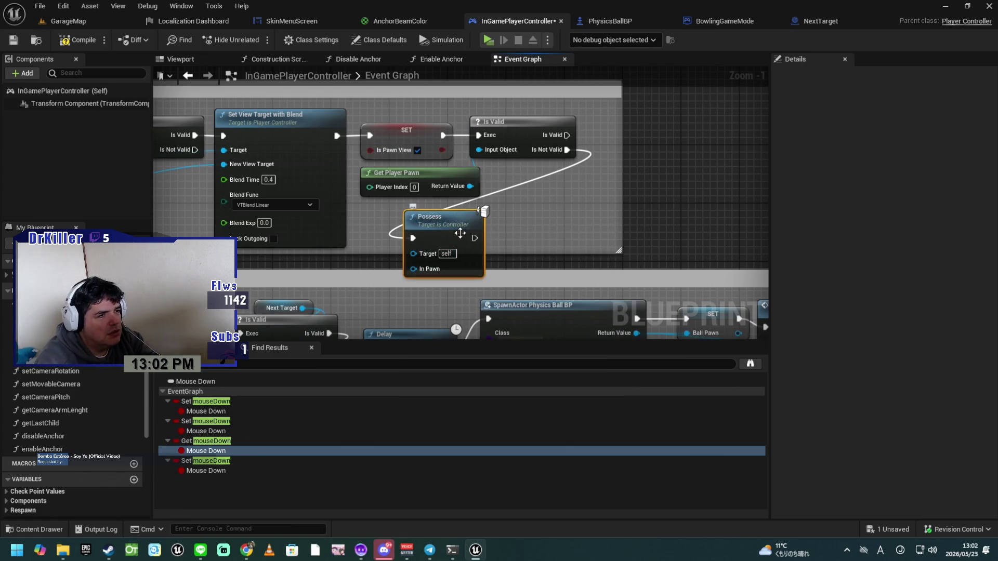
{"action": "mouse_move", "coordinate": [447, 227]}
{"action": "left_mouse_down"}
{"action": "mouse_move", "coordinate": [568, 208]}
{"action": "mouse_move", "coordinate": [391, 228]}
{"action": "left_mouse_up"}
{"action": "mouse_move", "coordinate": [208, 188]}
{"action": "left_mouse_down"}
{"action": "mouse_move", "coordinate": [614, 249]}
{"action": "mouse_move", "coordinate": [635, 238]}
{"action": "left_mouse_up"}
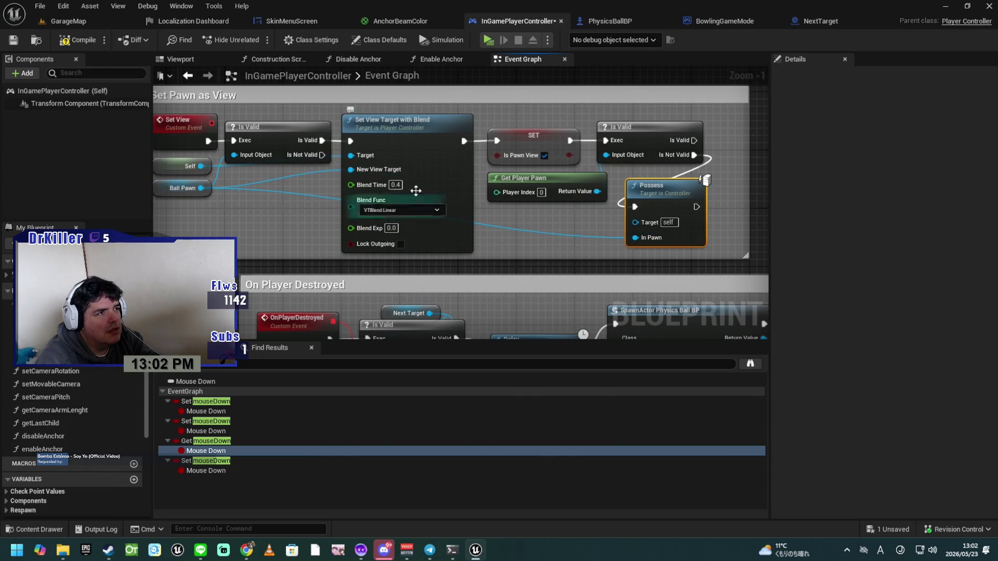
{"action": "left_click", "coordinate": [78, 40]}
{"action": "left_click", "coordinate": [14, 40]}
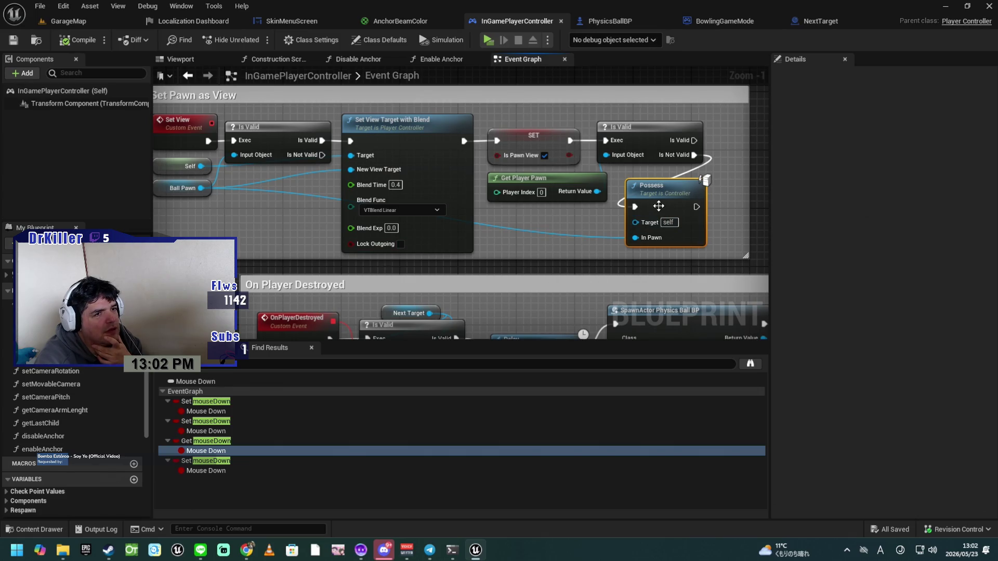
Step: Tidy the Possess node and narrow the comment, save, then switch to NextTarget's Get Player Ball
{"action": "mouse_move", "coordinate": [659, 206]}
{"action": "left_mouse_down"}
{"action": "mouse_move", "coordinate": [651, 199]}
{"action": "mouse_move", "coordinate": [670, 232]}
{"action": "left_mouse_up"}
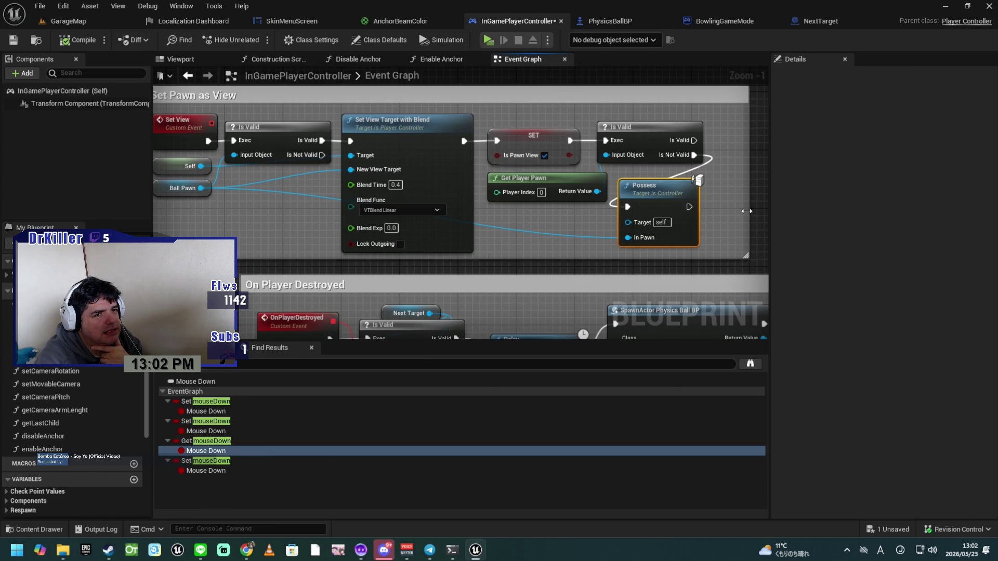
{"action": "left_click_drag", "start_coordinate": [744, 211], "coordinate": [719, 211]}
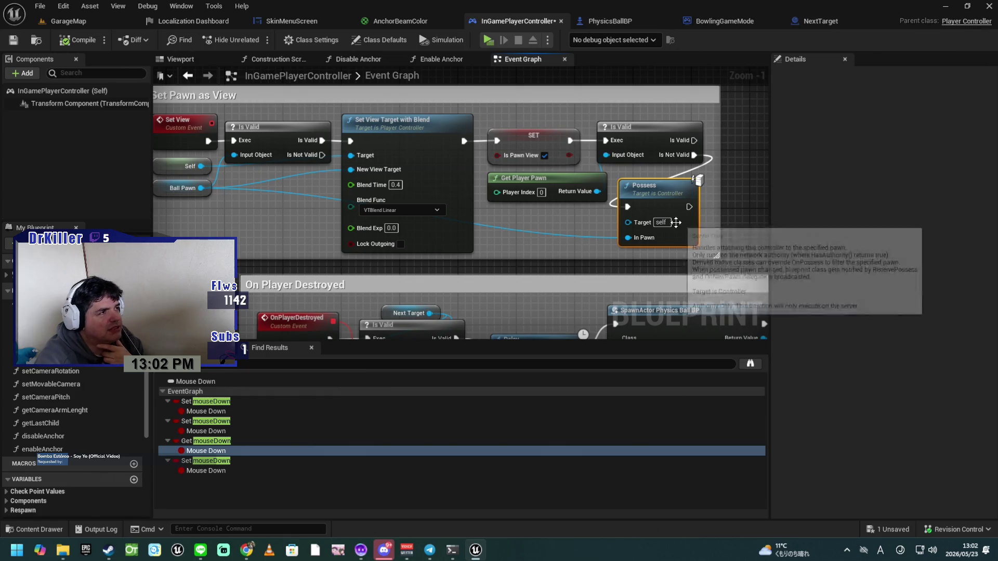
{"action": "left_click", "coordinate": [17, 43]}
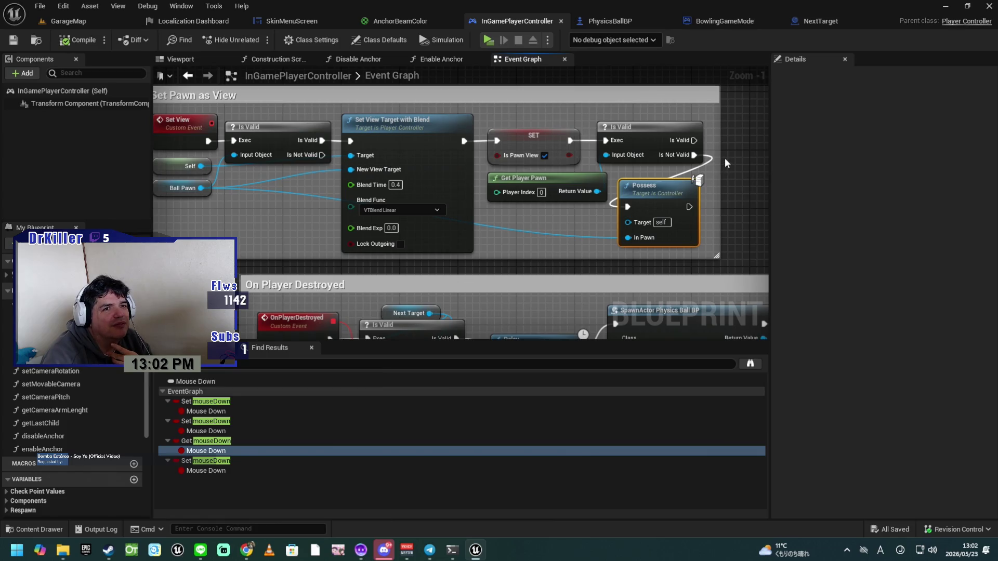
{"action": "left_click", "coordinate": [812, 21]}
{"action": "mouse_move", "coordinate": [573, 270]}
{"action": "left_mouse_down"}
{"action": "mouse_move", "coordinate": [564, 310]}
{"action": "mouse_move", "coordinate": [561, 297]}
{"action": "mouse_move", "coordinate": [647, 294]}
{"action": "mouse_move", "coordinate": [427, 268]}
{"action": "left_mouse_up"}
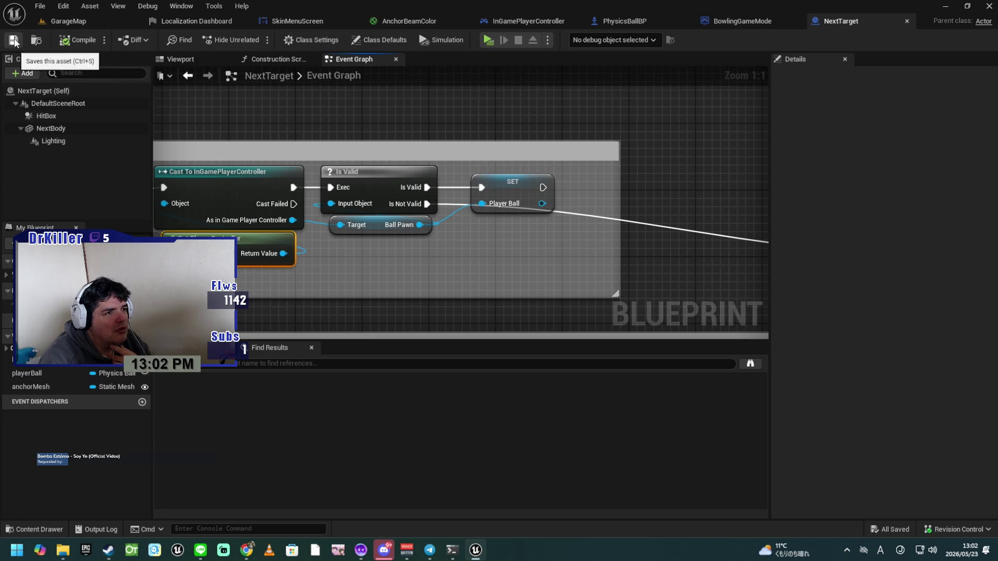
Step: Move the We have NOTHING Print String node under SET, save NextTarget, and start a preview
{"action": "mouse_move", "coordinate": [563, 156]}
{"action": "left_mouse_down"}
{"action": "mouse_move", "coordinate": [358, 136]}
{"action": "mouse_move", "coordinate": [610, 194]}
{"action": "mouse_move", "coordinate": [634, 190]}
{"action": "mouse_move", "coordinate": [450, 176]}
{"action": "mouse_move", "coordinate": [433, 192]}
{"action": "left_mouse_up"}
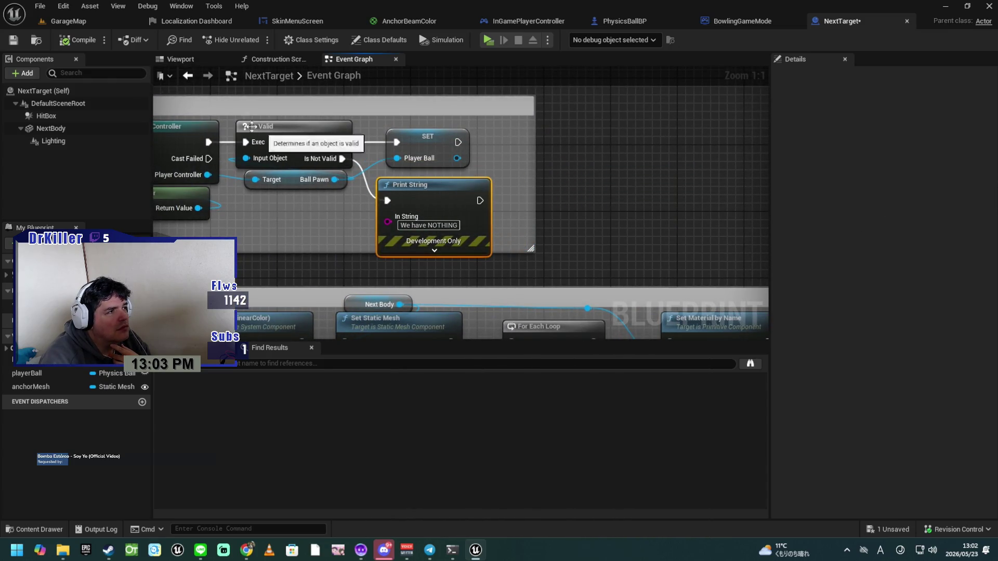
{"action": "left_click", "coordinate": [13, 39]}
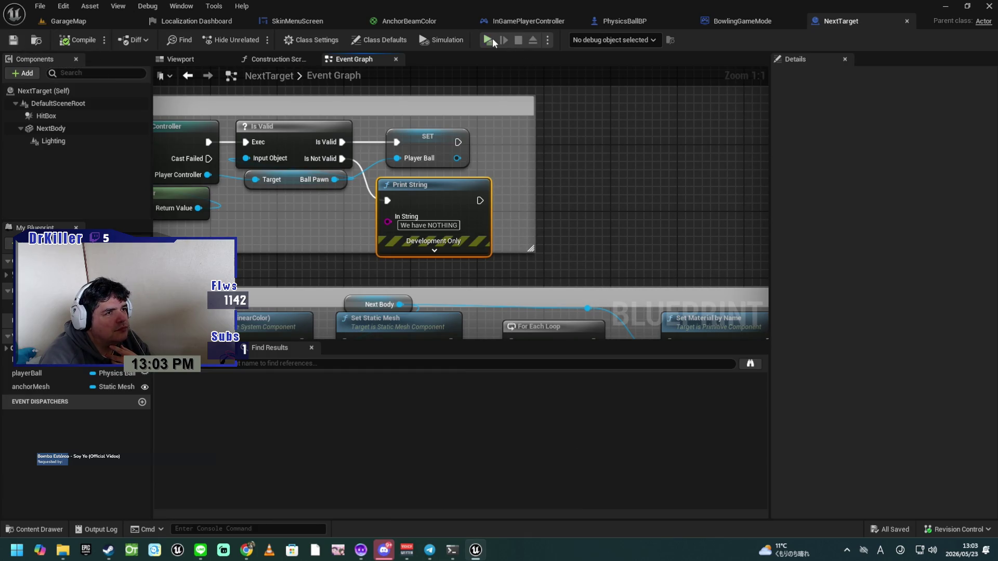
{"action": "left_click", "coordinate": [488, 40]}
Step: Scroll the level-select list and load the Bowling Alley level
{"action": "scroll", "coordinate": [304, 333], "scroll_direction": "down", "scroll_amount": 2}
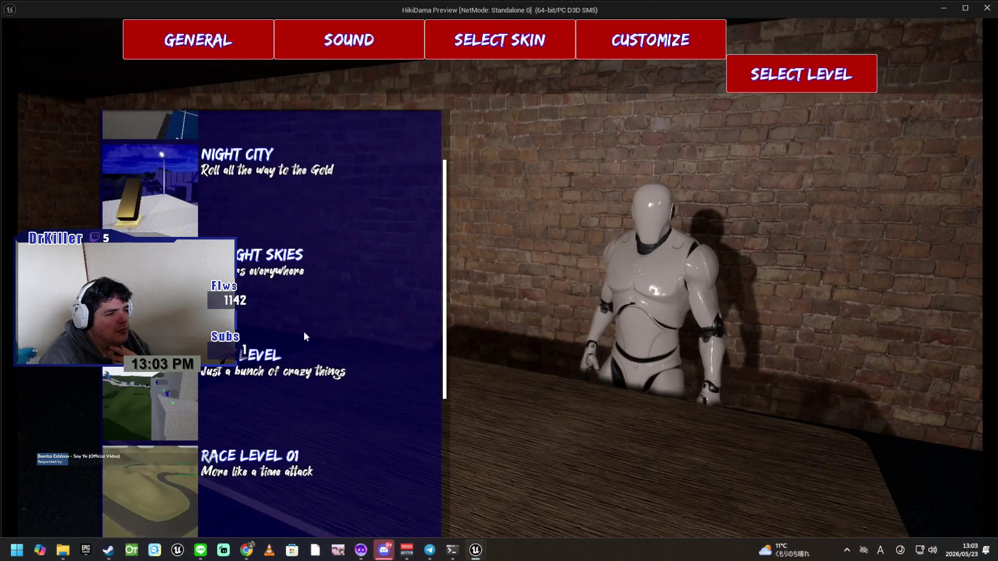
{"action": "scroll", "coordinate": [305, 334], "scroll_direction": "down", "scroll_amount": 3}
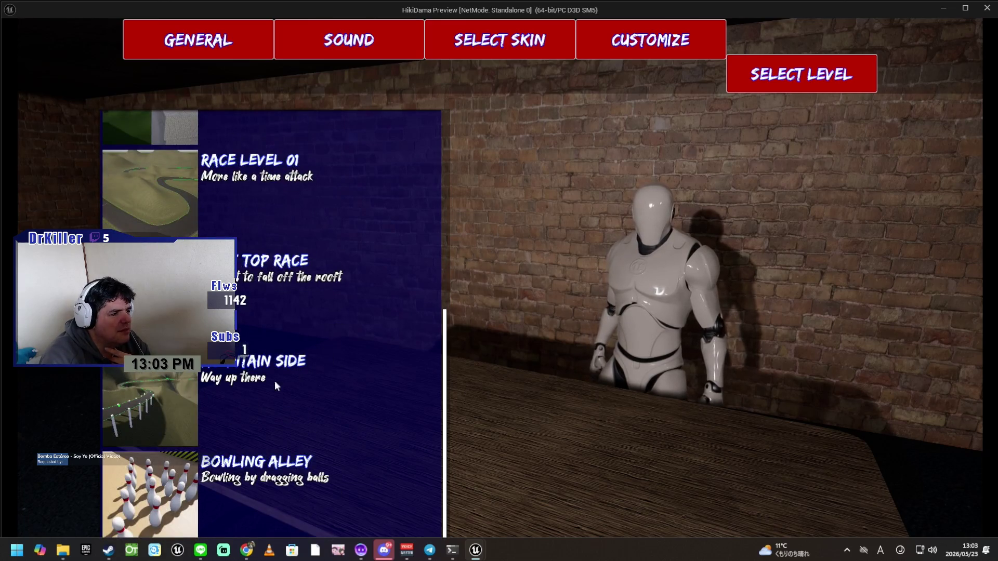
{"action": "left_click", "coordinate": [257, 490]}
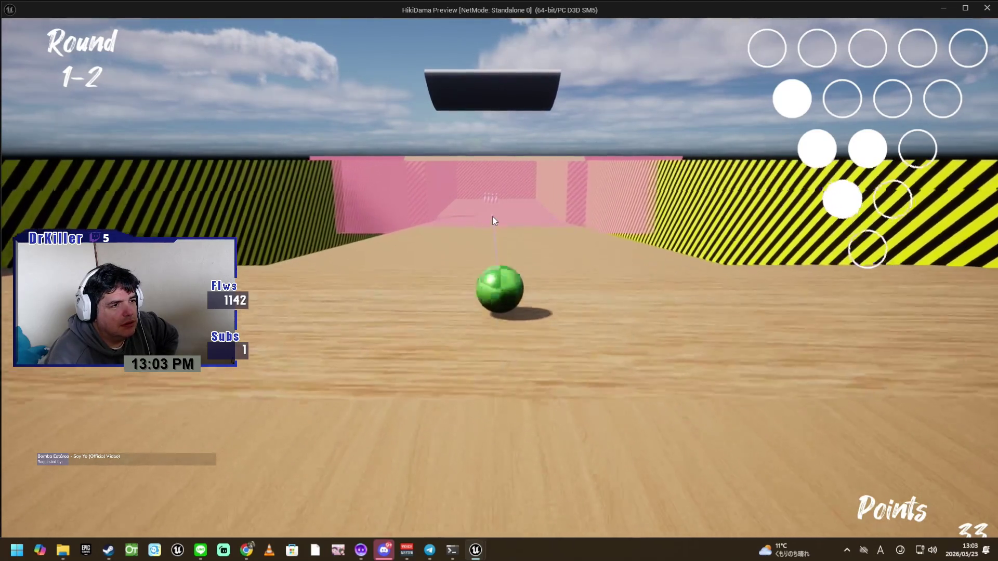
Step: Bowl several shots at the pins, reaching Round 4-1 at 136 points after a spare
{"action": "left_click", "coordinate": [495, 210]}
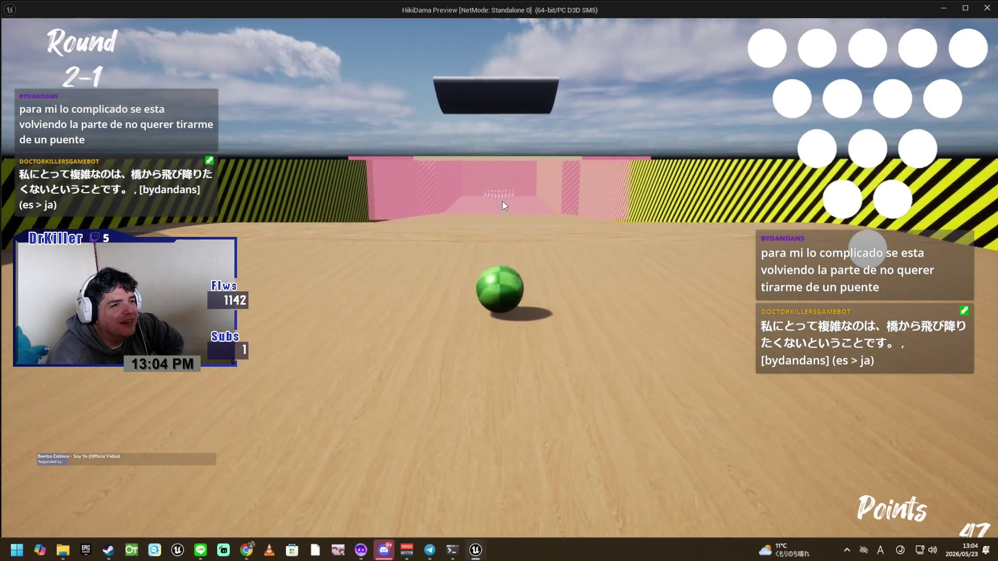
{"action": "key", "text": "w"}
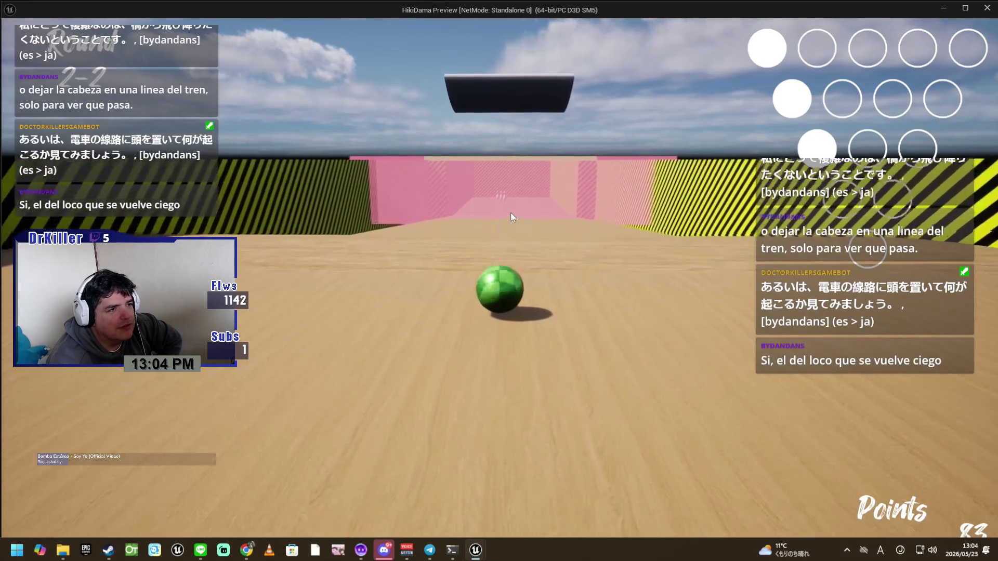
{"action": "left_click_drag", "start_coordinate": [517, 244], "coordinate": [515, 222]}
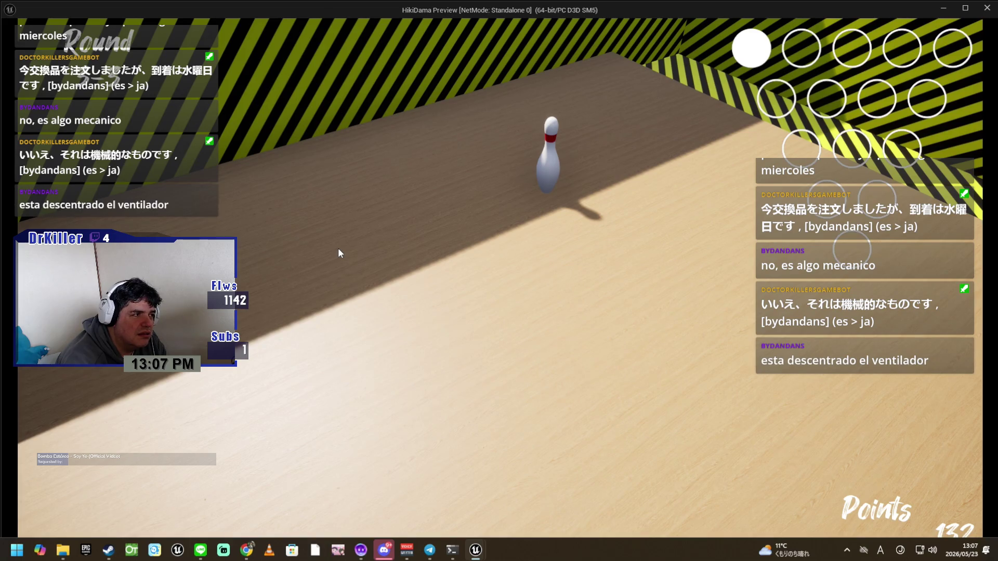
{"action": "left_click", "coordinate": [532, 195]}
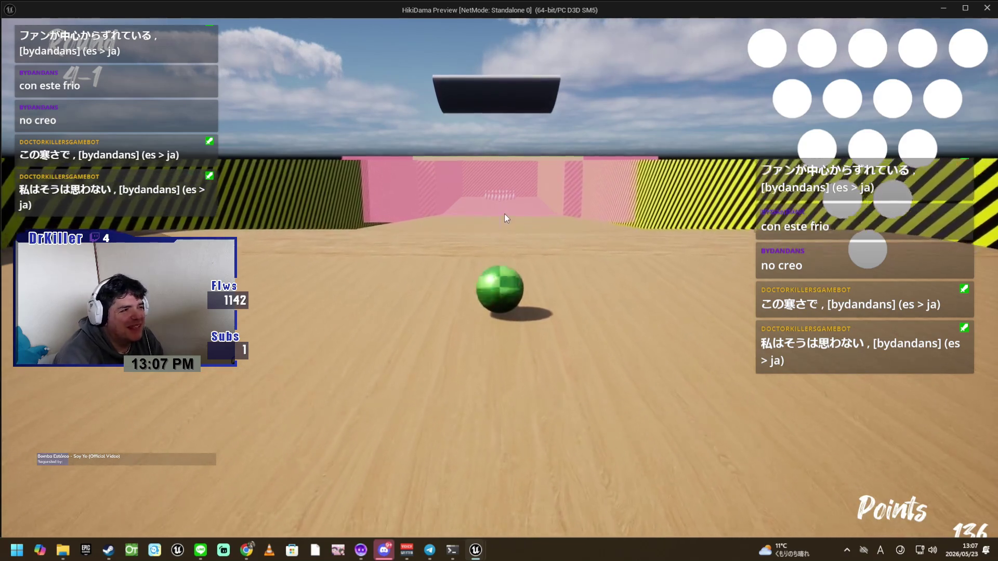
Step: Bowl the remaining shots to clear the level at 241 points, then close the preview
{"action": "key", "text": "w"}
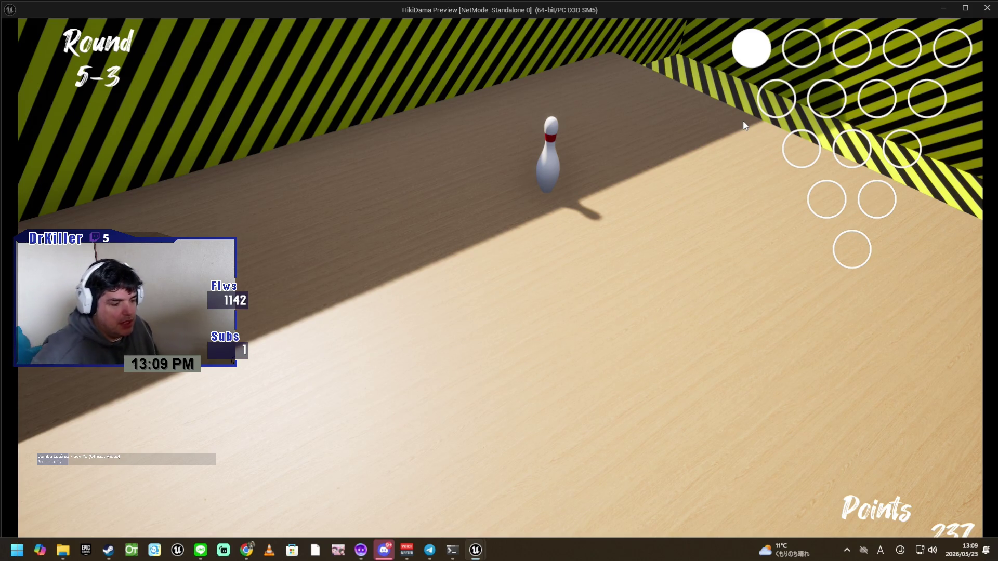
{"action": "left_click", "coordinate": [529, 194]}
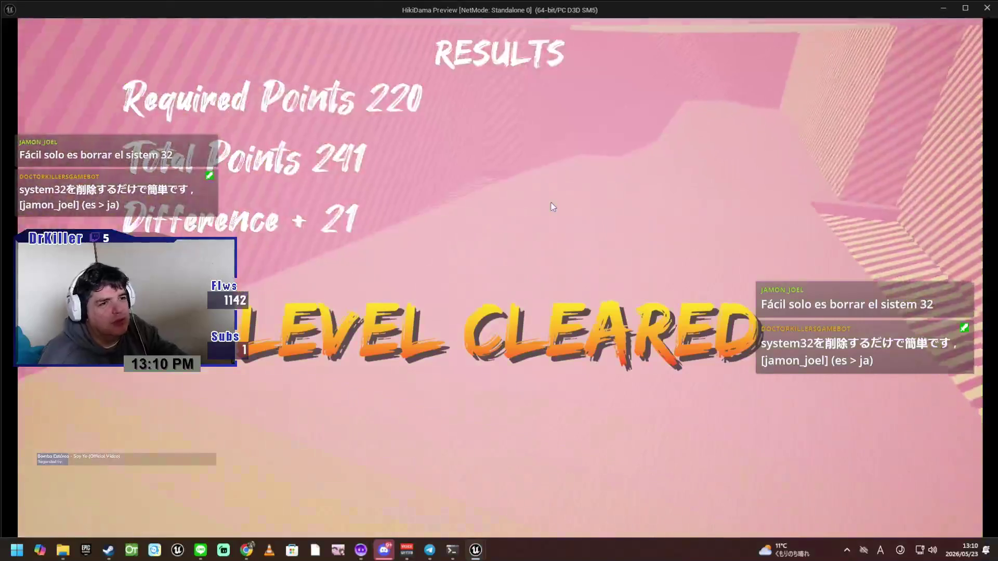
{"action": "key", "text": "Escape"}
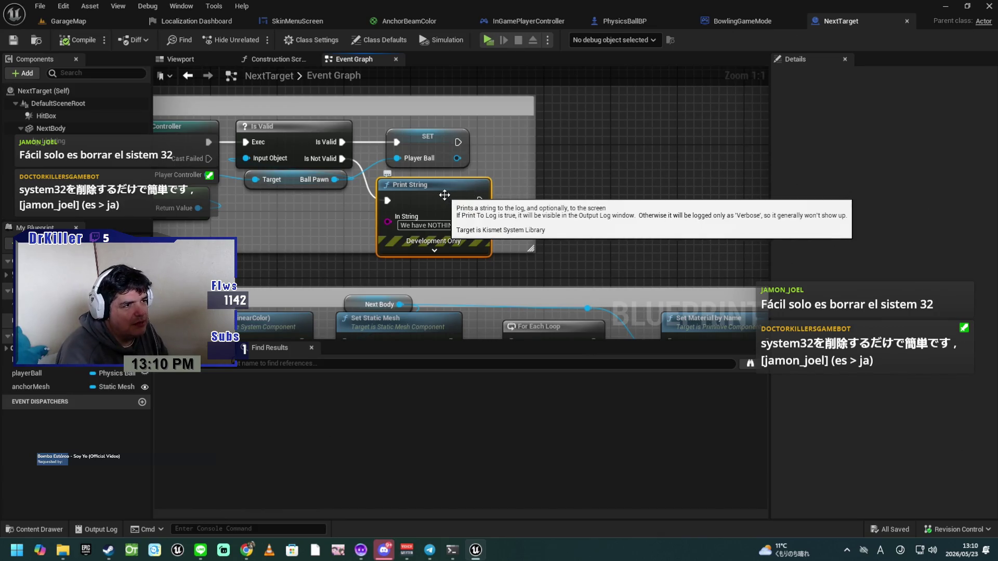
Step: Delete NextTarget's Print String node, save NextTarget, and switch to the zoomed-out BowlingGameMode event graph
{"action": "key", "text": "Delete"}
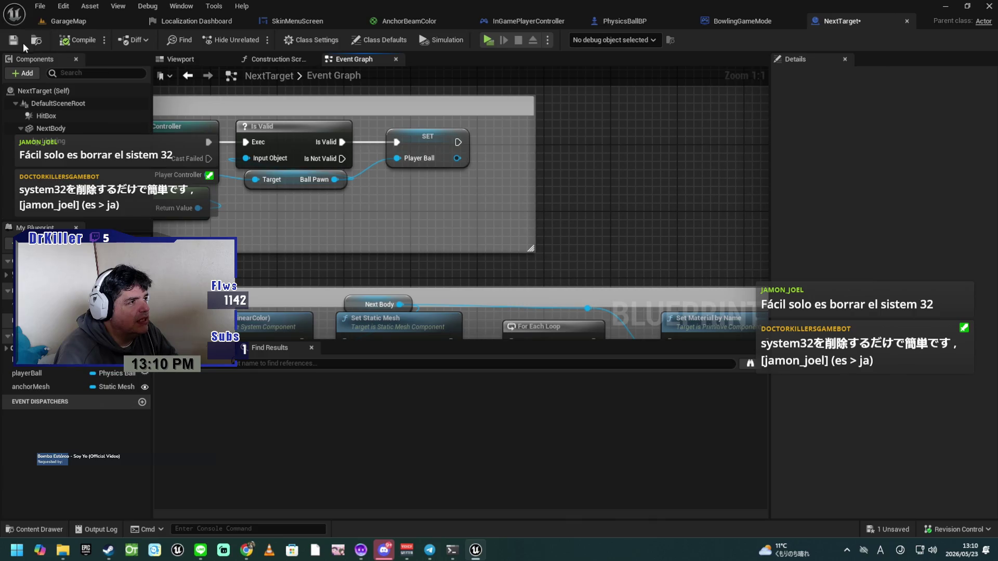
{"action": "left_click", "coordinate": [13, 40]}
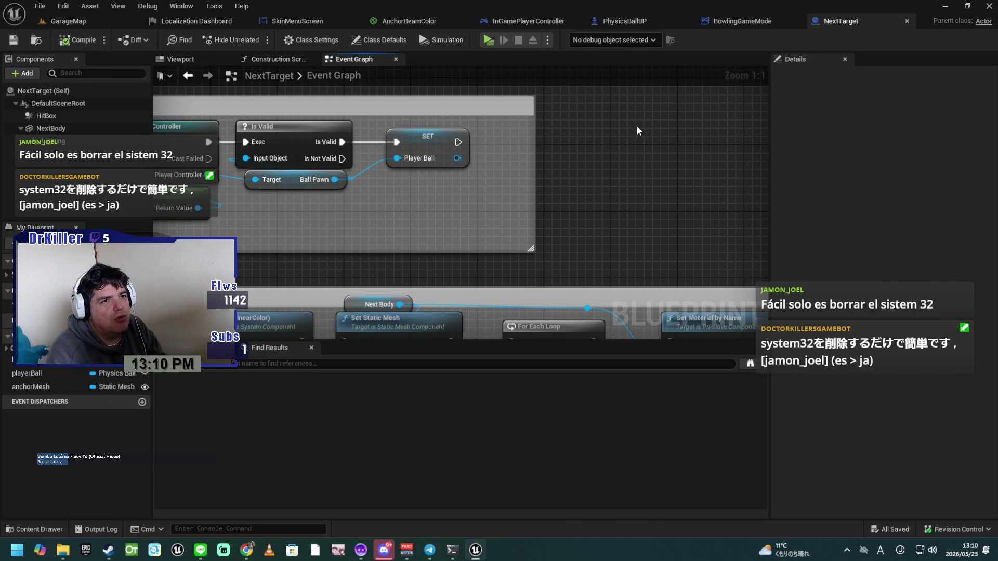
{"action": "left_click", "coordinate": [723, 21]}
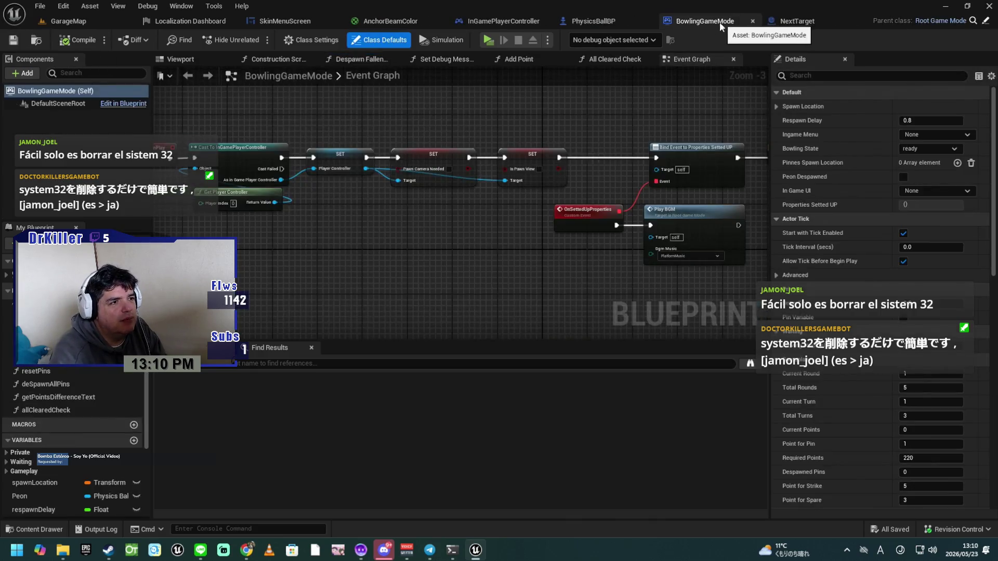
{"action": "scroll", "coordinate": [471, 241], "scroll_direction": "down", "scroll_amount": 6}
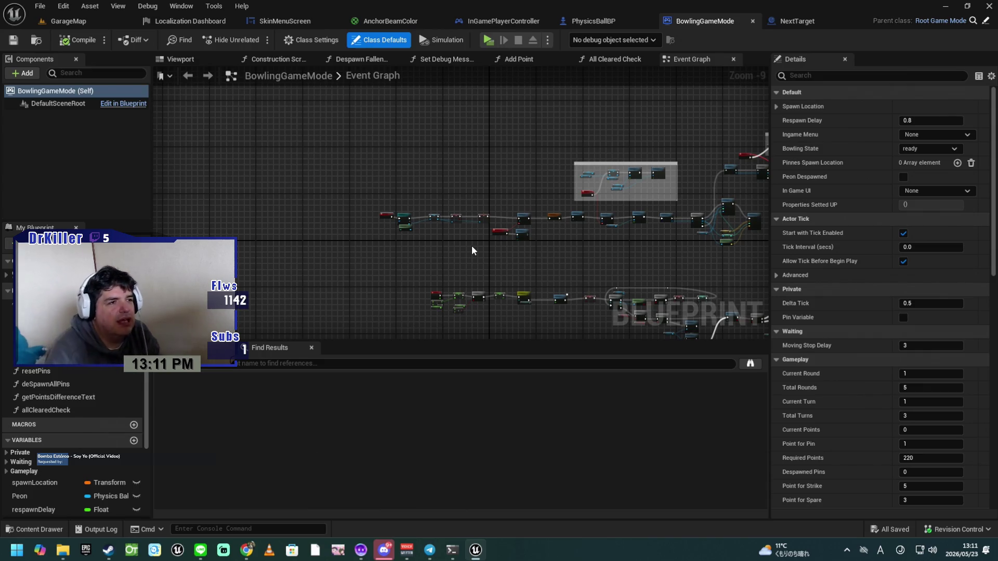
{"action": "scroll", "coordinate": [453, 261], "scroll_direction": "up", "scroll_amount": 3}
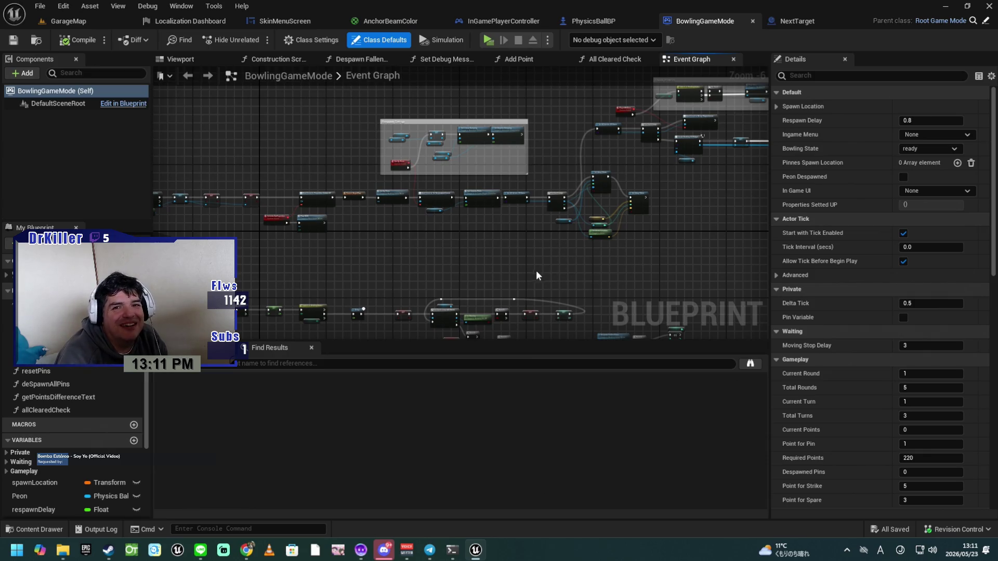
{"action": "scroll", "coordinate": [357, 179], "scroll_direction": "up", "scroll_amount": 4}
{"action": "mouse_move", "coordinate": [341, 238]}
{"action": "left_mouse_down"}
{"action": "mouse_move", "coordinate": [312, 266]}
{"action": "mouse_move", "coordinate": [318, 248]}
{"action": "left_mouse_up"}
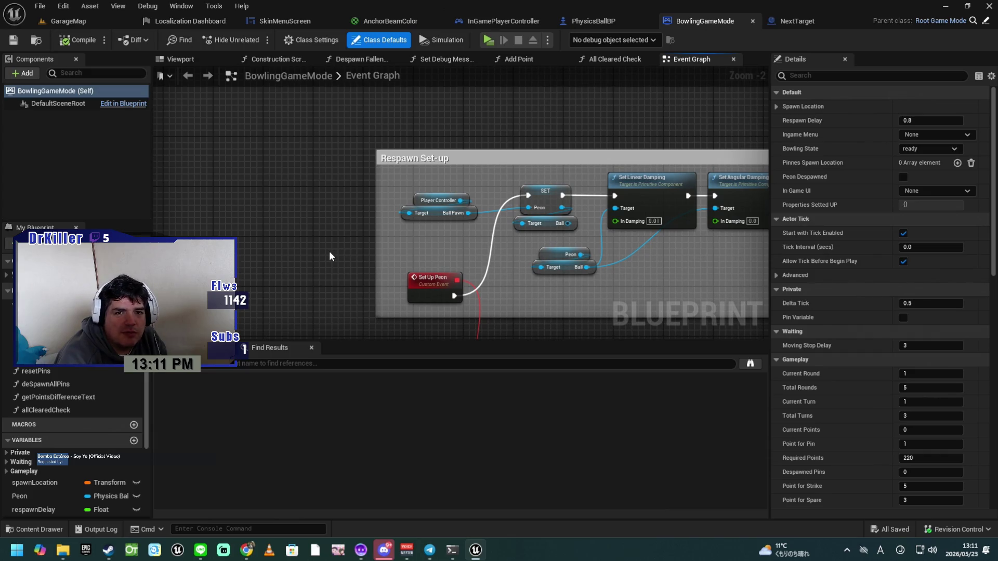
{"action": "scroll", "coordinate": [323, 264], "scroll_direction": "down", "scroll_amount": 5}
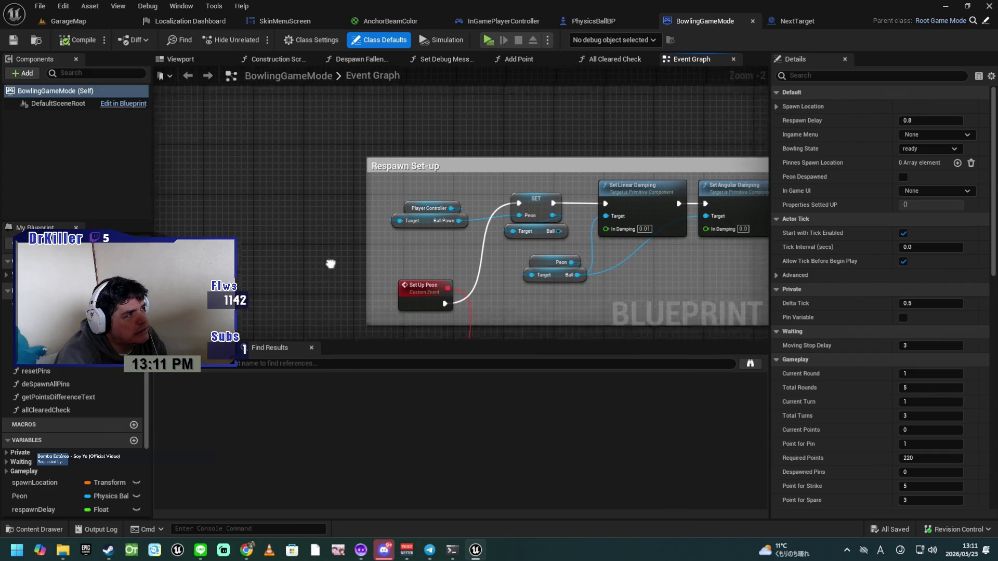
{"action": "mouse_move", "coordinate": [426, 253]}
{"action": "left_mouse_down"}
{"action": "mouse_move", "coordinate": [276, 251]}
{"action": "mouse_move", "coordinate": [421, 139]}
{"action": "mouse_move", "coordinate": [525, 102]}
{"action": "mouse_move", "coordinate": [413, 242]}
{"action": "left_mouse_up"}
{"action": "scroll", "coordinate": [429, 240], "scroll_direction": "down", "scroll_amount": 5}
{"action": "mouse_move", "coordinate": [508, 292]}
{"action": "left_mouse_down"}
{"action": "mouse_move", "coordinate": [432, 216]}
{"action": "mouse_move", "coordinate": [453, 267]}
{"action": "mouse_move", "coordinate": [390, 316]}
{"action": "left_mouse_up"}
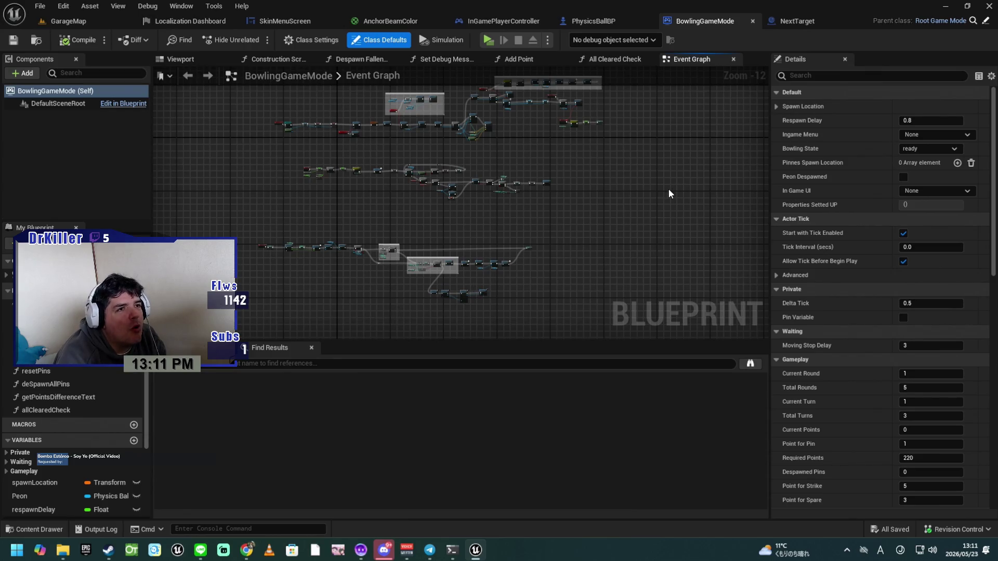
{"action": "left_click", "coordinate": [606, 60]}
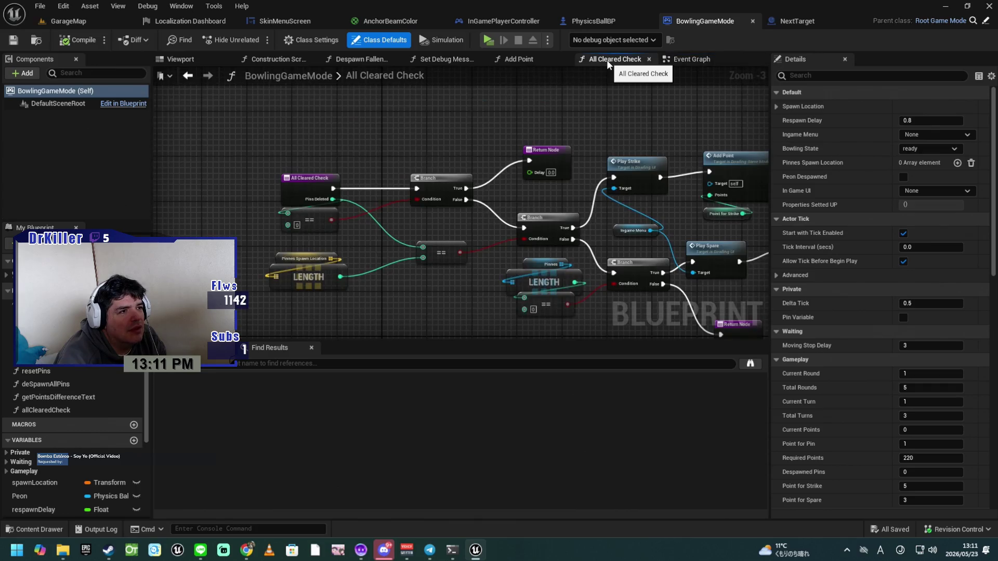
{"action": "left_click", "coordinate": [519, 60]}
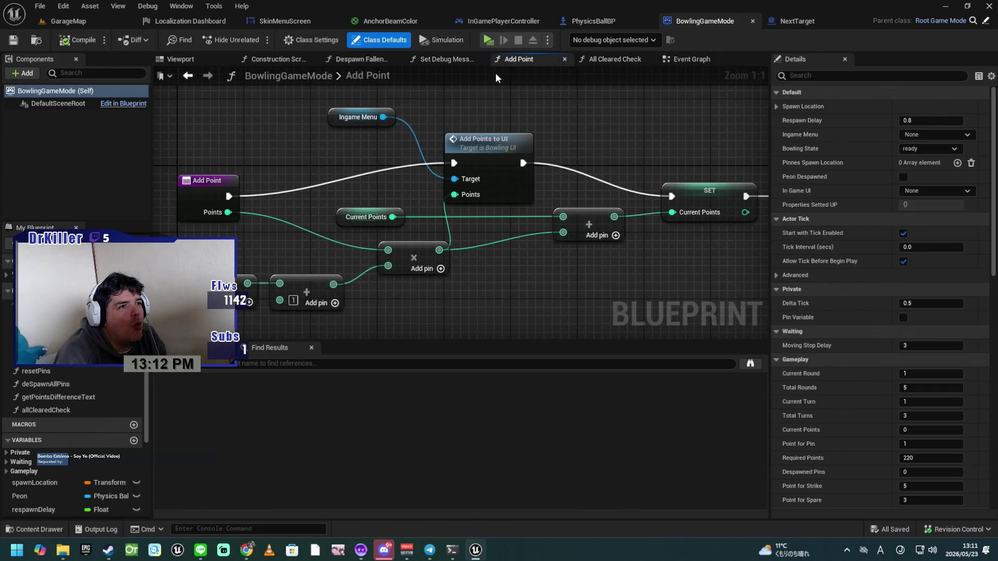
{"action": "left_click", "coordinate": [442, 59]}
{"action": "double_click", "coordinate": [406, 76]}
{"action": "left_click", "coordinate": [403, 190]}
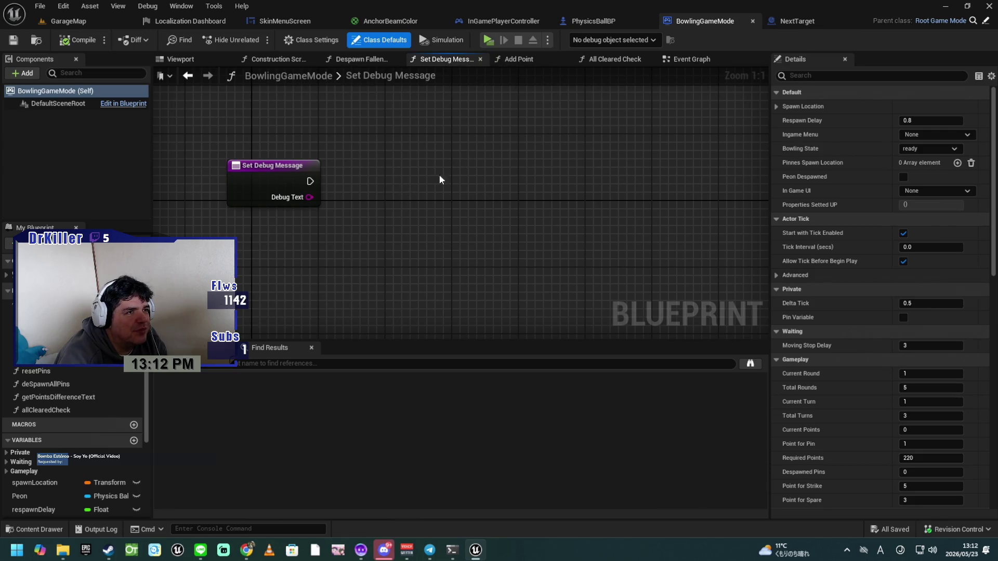
{"action": "left_click", "coordinate": [680, 60]}
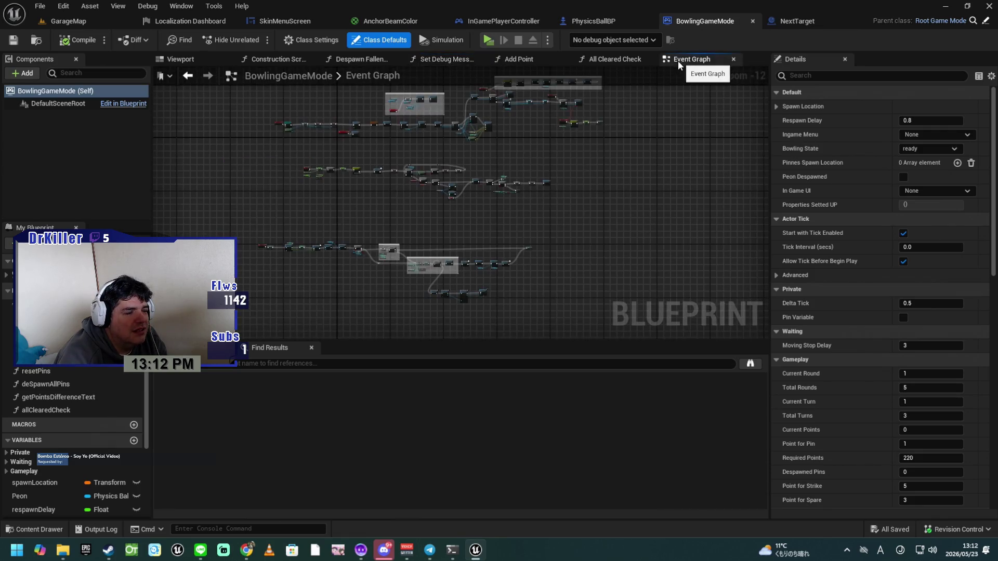
{"action": "scroll", "coordinate": [483, 254], "scroll_direction": "up", "scroll_amount": 4}
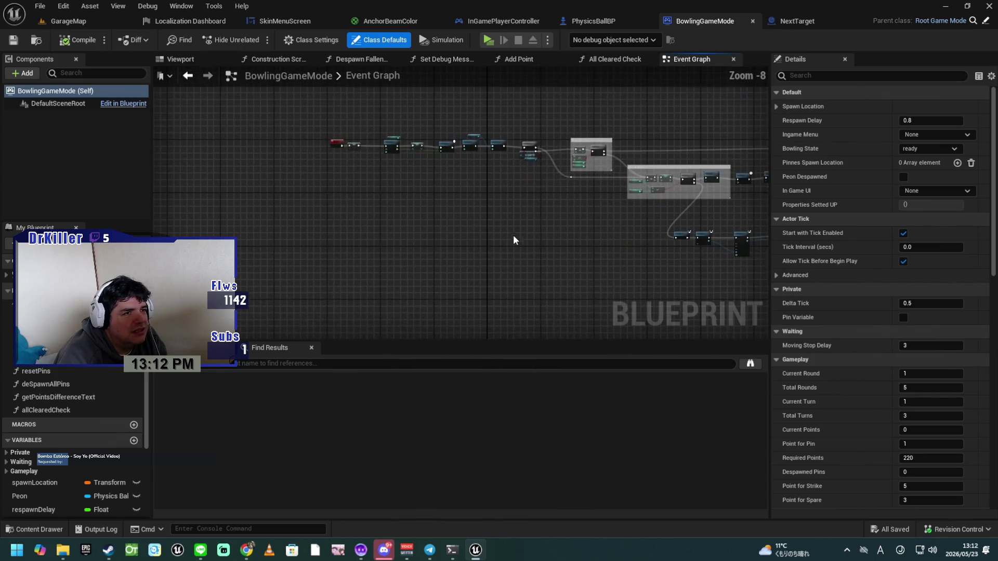
{"action": "mouse_move", "coordinate": [505, 236]}
{"action": "left_mouse_down"}
{"action": "mouse_move", "coordinate": [419, 302]}
{"action": "mouse_move", "coordinate": [470, 274]}
{"action": "mouse_move", "coordinate": [327, 232]}
{"action": "mouse_move", "coordinate": [348, 151]}
{"action": "mouse_move", "coordinate": [386, 233]}
{"action": "mouse_move", "coordinate": [342, 267]}
{"action": "left_mouse_up"}
{"action": "scroll", "coordinate": [326, 232], "scroll_direction": "up", "scroll_amount": 1}
{"action": "scroll", "coordinate": [327, 232], "scroll_direction": "up", "scroll_amount": 5}
{"action": "scroll", "coordinate": [390, 227], "scroll_direction": "up", "scroll_amount": 1}
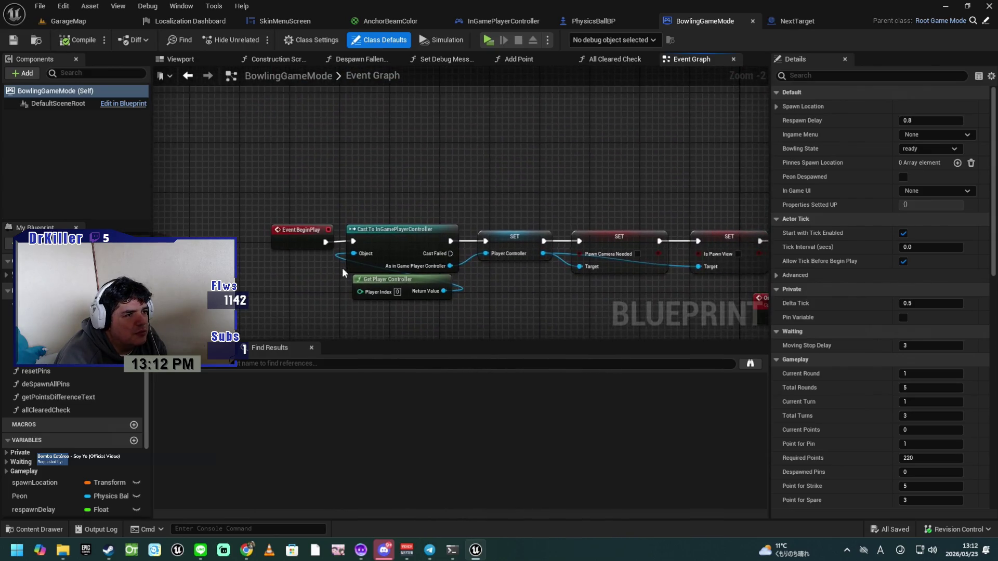
{"action": "mouse_move", "coordinate": [497, 316]}
{"action": "left_mouse_down"}
{"action": "mouse_move", "coordinate": [484, 285]}
{"action": "mouse_move", "coordinate": [334, 276]}
{"action": "left_mouse_up"}
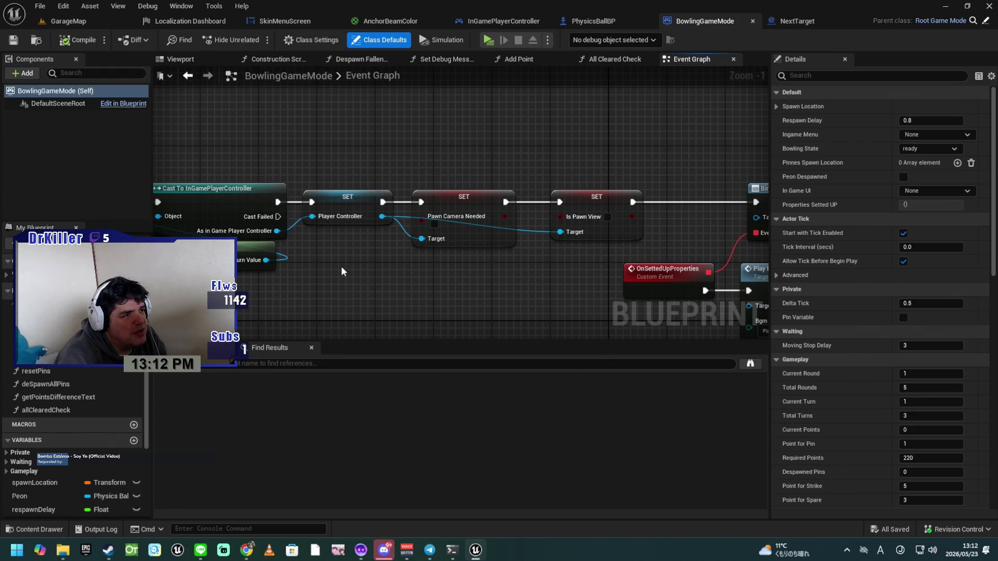
{"action": "scroll", "coordinate": [376, 270], "scroll_direction": "down", "scroll_amount": 4}
{"action": "scroll", "coordinate": [559, 221], "scroll_direction": "up", "scroll_amount": 3}
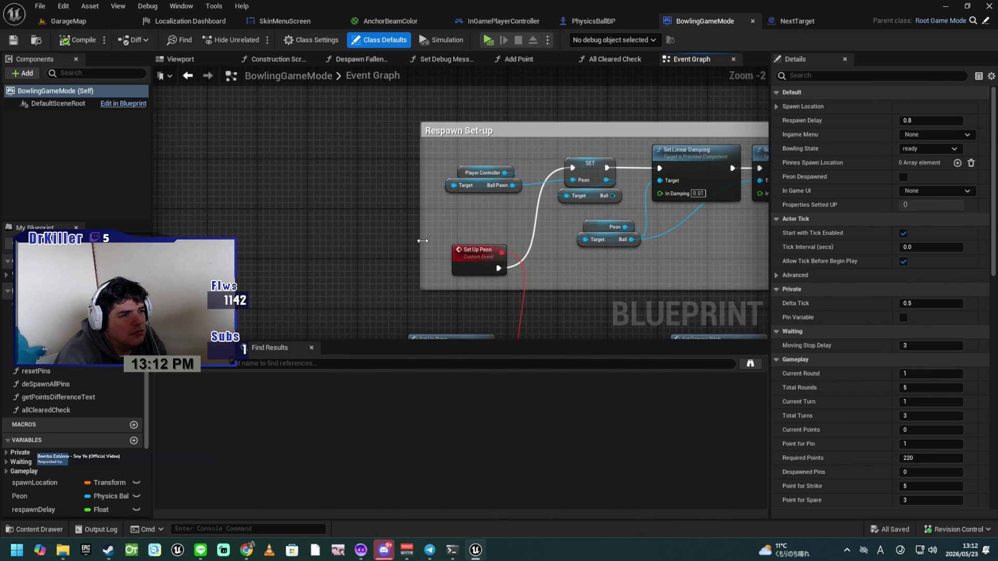
{"action": "mouse_move", "coordinate": [432, 243]}
{"action": "left_mouse_down"}
{"action": "mouse_move", "coordinate": [171, 276]}
{"action": "mouse_move", "coordinate": [255, 307]}
{"action": "mouse_move", "coordinate": [422, 292]}
{"action": "mouse_move", "coordinate": [244, 328]}
{"action": "left_mouse_up"}
{"action": "left_click_drag", "start_coordinate": [316, 231], "coordinate": [177, 240]}
{"action": "mouse_move", "coordinate": [239, 214]}
{"action": "left_mouse_down"}
{"action": "mouse_move", "coordinate": [156, 235]}
{"action": "mouse_move", "coordinate": [166, 223]}
{"action": "mouse_move", "coordinate": [495, 227]}
{"action": "mouse_move", "coordinate": [416, 271]}
{"action": "mouse_move", "coordinate": [396, 302]}
{"action": "left_mouse_up"}
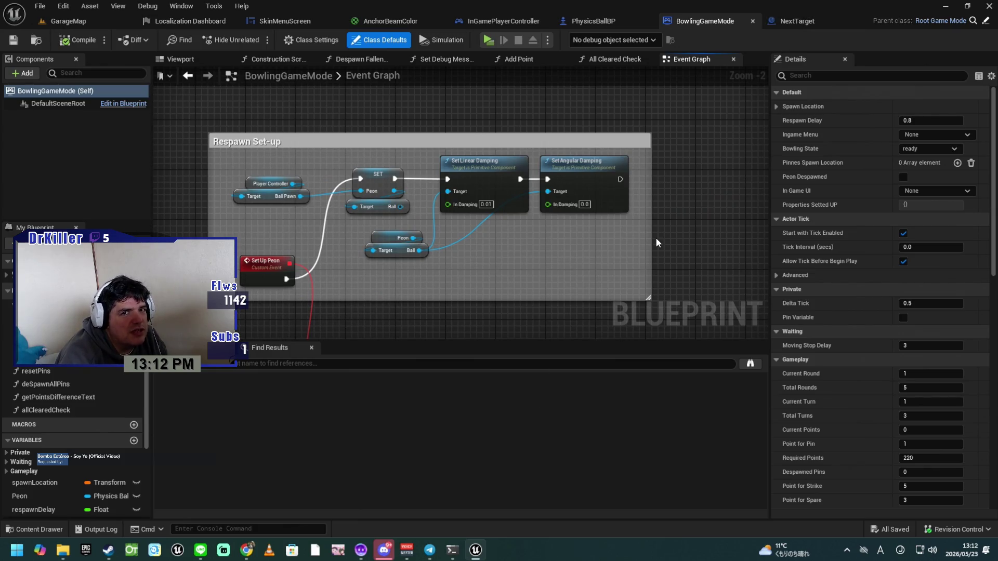
{"action": "left_click_drag", "start_coordinate": [361, 314], "coordinate": [412, 312]}
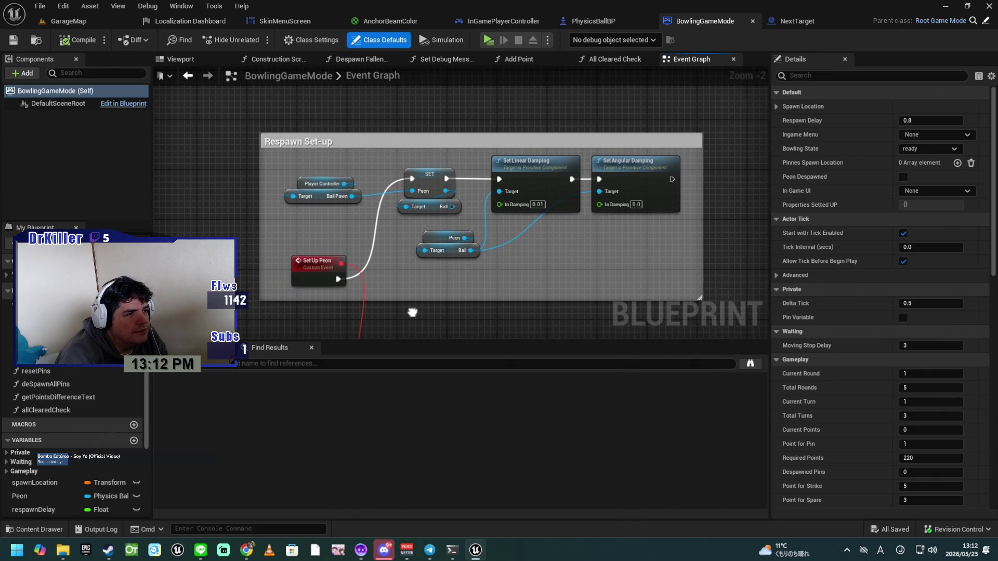
{"action": "left_click_drag", "start_coordinate": [412, 312], "coordinate": [456, 234]}
{"action": "scroll", "coordinate": [332, 311], "scroll_direction": "down", "scroll_amount": 3}
{"action": "left_click_drag", "start_coordinate": [332, 311], "coordinate": [502, 284]}
{"action": "mouse_move", "coordinate": [309, 306]}
{"action": "left_mouse_down"}
{"action": "mouse_move", "coordinate": [434, 301]}
{"action": "mouse_move", "coordinate": [416, 281]}
{"action": "mouse_move", "coordinate": [397, 292]}
{"action": "mouse_move", "coordinate": [319, 281]}
{"action": "left_mouse_up"}
{"action": "scroll", "coordinate": [401, 283], "scroll_direction": "up", "scroll_amount": 3}
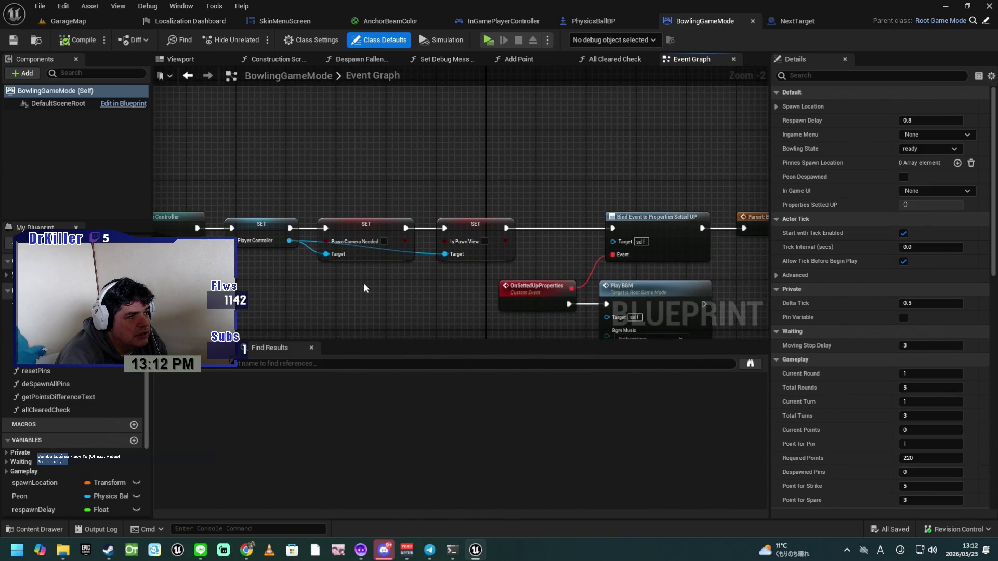
{"action": "left_click_drag", "start_coordinate": [363, 282], "coordinate": [450, 264]}
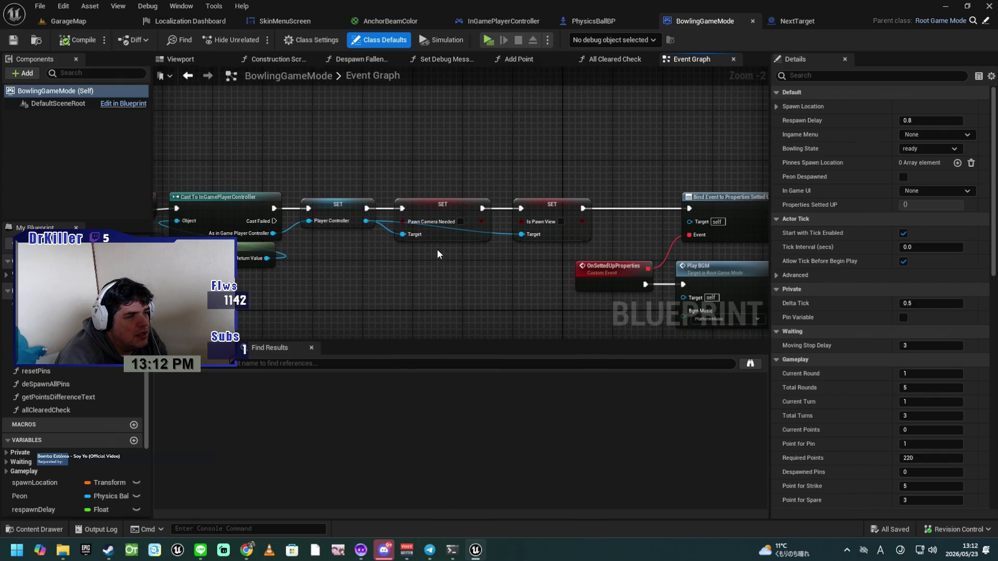
{"action": "left_click", "coordinate": [442, 231]}
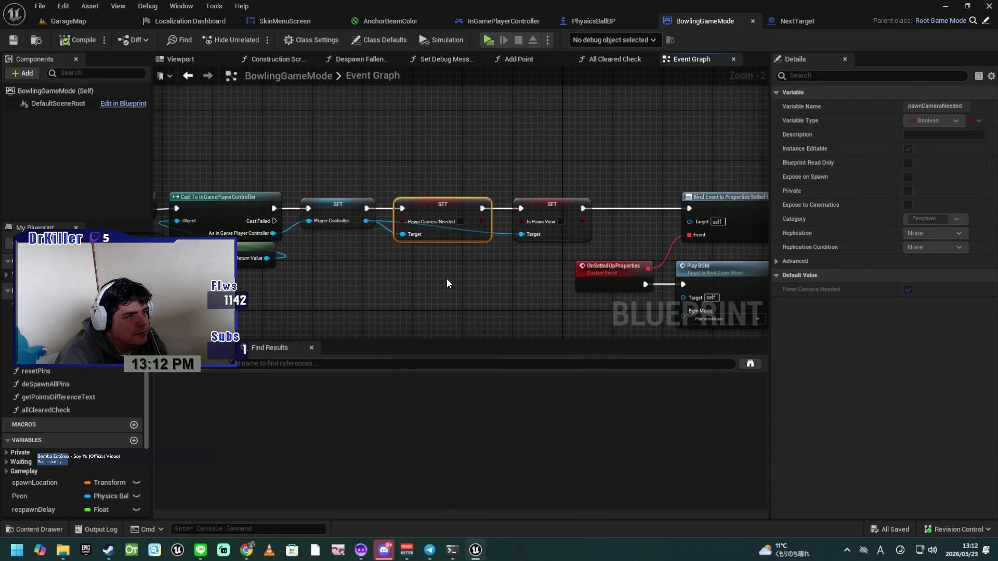
Step: Move the OnSettedUpProperties event and Play BGM node left, closer to the chain
{"action": "scroll", "coordinate": [448, 279], "scroll_direction": "up", "scroll_amount": 1}
{"action": "left_click_drag", "start_coordinate": [473, 276], "coordinate": [410, 273]}
{"action": "left_click", "coordinate": [451, 237]}
{"action": "mouse_move", "coordinate": [451, 237]}
{"action": "left_mouse_down"}
{"action": "mouse_move", "coordinate": [390, 281]}
{"action": "mouse_move", "coordinate": [371, 271]}
{"action": "mouse_move", "coordinate": [372, 249]}
{"action": "mouse_move", "coordinate": [395, 214]}
{"action": "mouse_move", "coordinate": [400, 239]}
{"action": "left_mouse_up"}
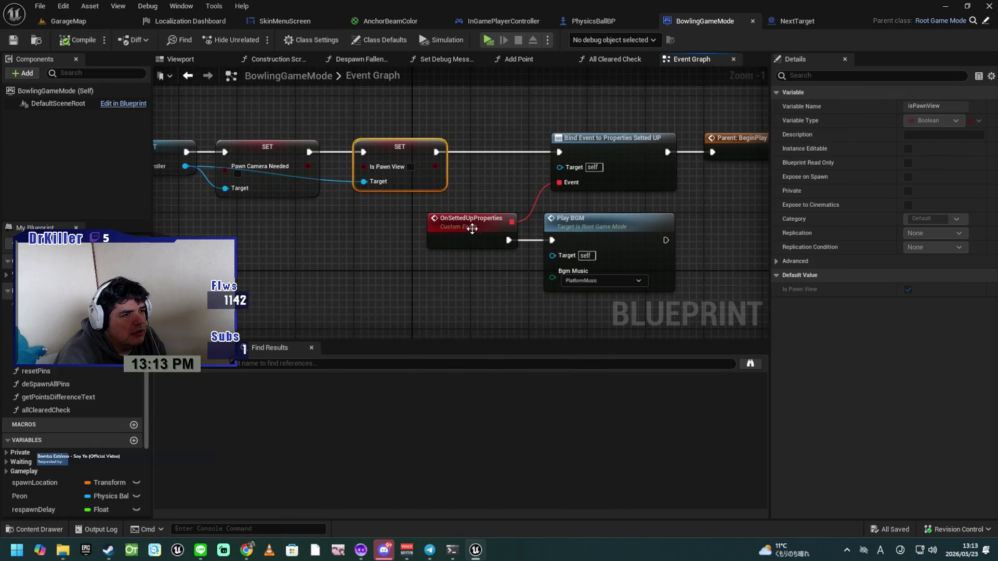
{"action": "left_click_drag", "start_coordinate": [457, 224], "coordinate": [398, 223]}
{"action": "left_click_drag", "start_coordinate": [592, 229], "coordinate": [531, 229]}
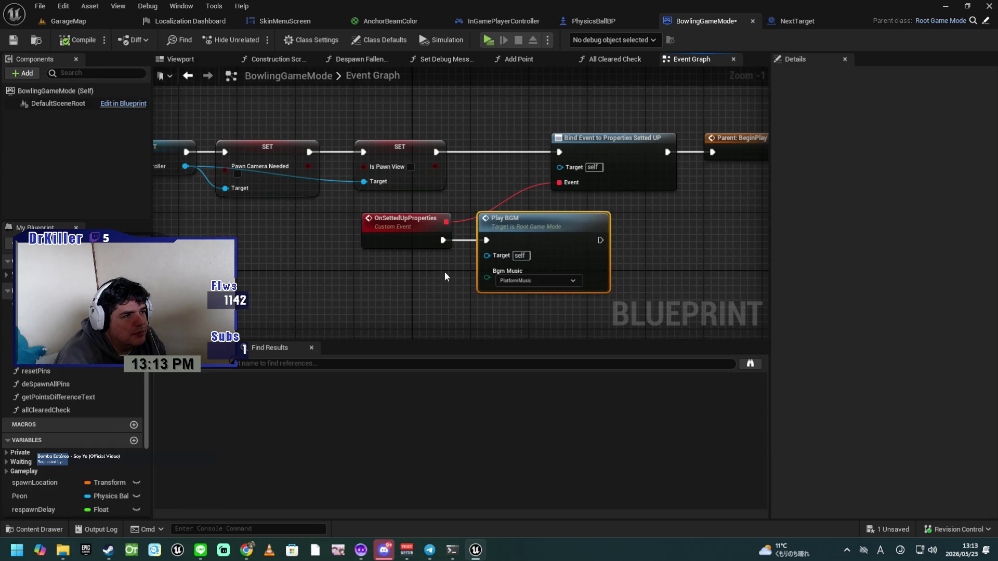
Step: Shift Parent: BeginPlay left and pull Set Up Peon in beside it
{"action": "left_click_drag", "start_coordinate": [429, 273], "coordinate": [310, 261]}
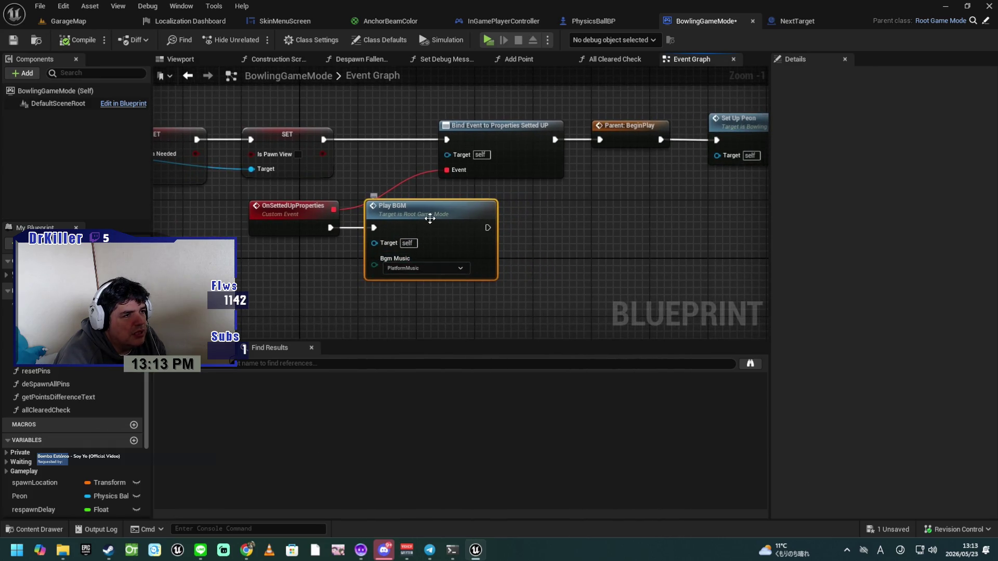
{"action": "mouse_move", "coordinate": [570, 263]}
{"action": "left_mouse_down"}
{"action": "mouse_move", "coordinate": [503, 266]}
{"action": "mouse_move", "coordinate": [475, 278]}
{"action": "mouse_move", "coordinate": [426, 152]}
{"action": "mouse_move", "coordinate": [367, 154]}
{"action": "left_mouse_up"}
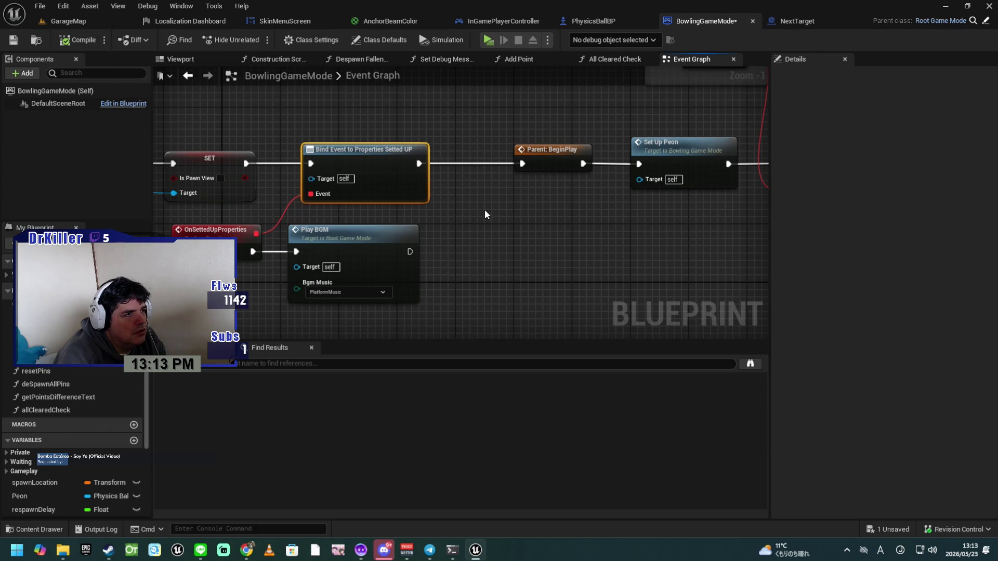
{"action": "left_click_drag", "start_coordinate": [510, 216], "coordinate": [405, 237]}
{"action": "left_click_drag", "start_coordinate": [436, 179], "coordinate": [382, 179]}
{"action": "left_click_drag", "start_coordinate": [520, 218], "coordinate": [445, 230]}
{"action": "left_click_drag", "start_coordinate": [470, 186], "coordinate": [416, 190]}
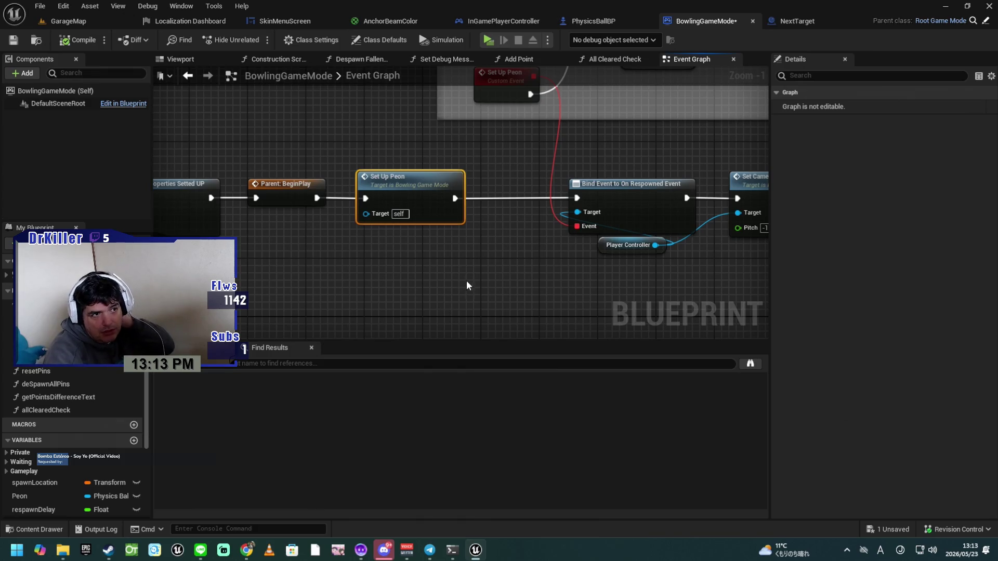
{"action": "mouse_move", "coordinate": [579, 320]}
{"action": "left_mouse_down"}
{"action": "mouse_move", "coordinate": [565, 250]}
{"action": "mouse_move", "coordinate": [504, 231]}
{"action": "left_mouse_up"}
Step: Drag the Respawn Set-up comment box further left
{"action": "left_click_drag", "start_coordinate": [670, 298], "coordinate": [548, 294]}
{"action": "mouse_move", "coordinate": [619, 301]}
{"action": "left_mouse_down"}
{"action": "mouse_move", "coordinate": [562, 293]}
{"action": "mouse_move", "coordinate": [790, 303]}
{"action": "left_mouse_up"}
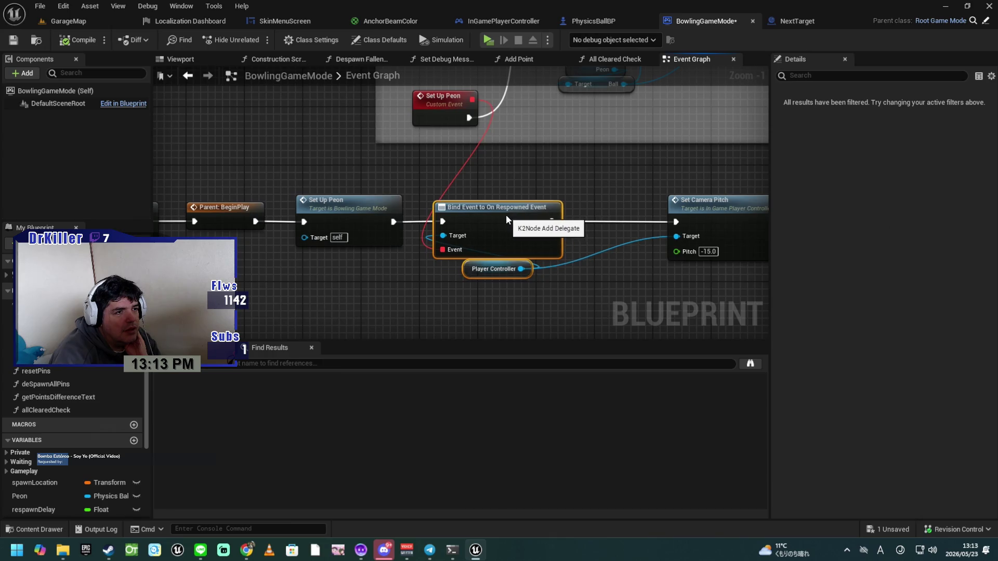
{"action": "left_click_drag", "start_coordinate": [507, 214], "coordinate": [524, 360]}
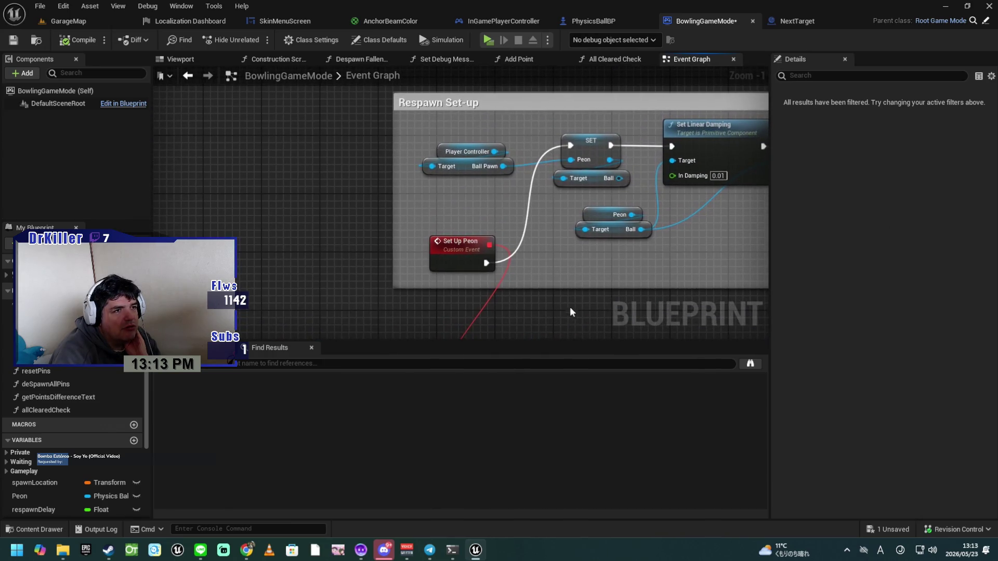
{"action": "left_click_drag", "start_coordinate": [528, 104], "coordinate": [433, 107]}
{"action": "left_click_drag", "start_coordinate": [511, 279], "coordinate": [468, 204]}
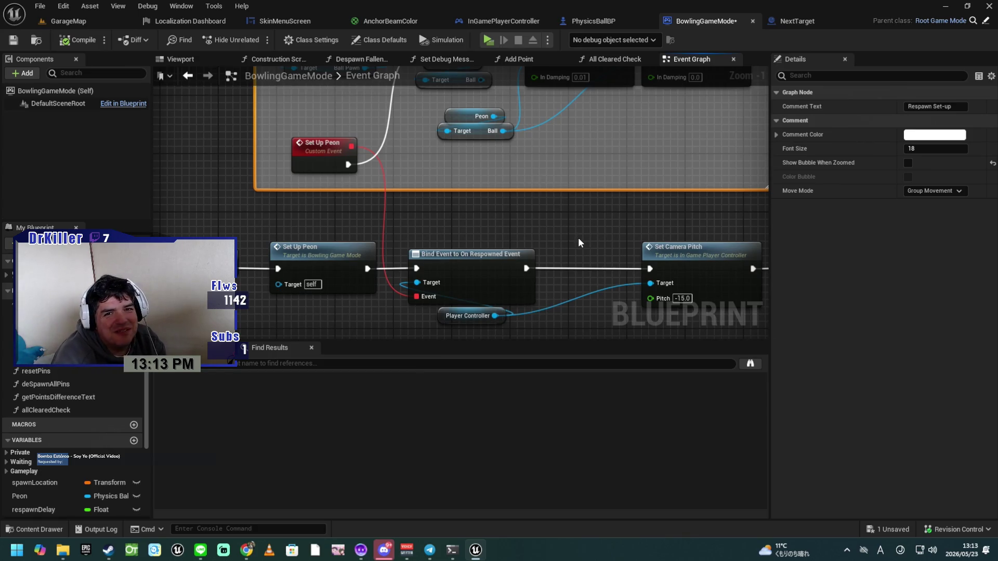
Step: Box-select the Set Camera Pitch group after the event binding and move it left
{"action": "mouse_move", "coordinate": [541, 242]}
{"action": "left_mouse_down"}
{"action": "mouse_move", "coordinate": [492, 196]}
{"action": "mouse_move", "coordinate": [428, 202]}
{"action": "left_mouse_up"}
{"action": "left_click_drag", "start_coordinate": [666, 309], "coordinate": [640, 293]}
{"action": "left_click", "coordinate": [644, 287]}
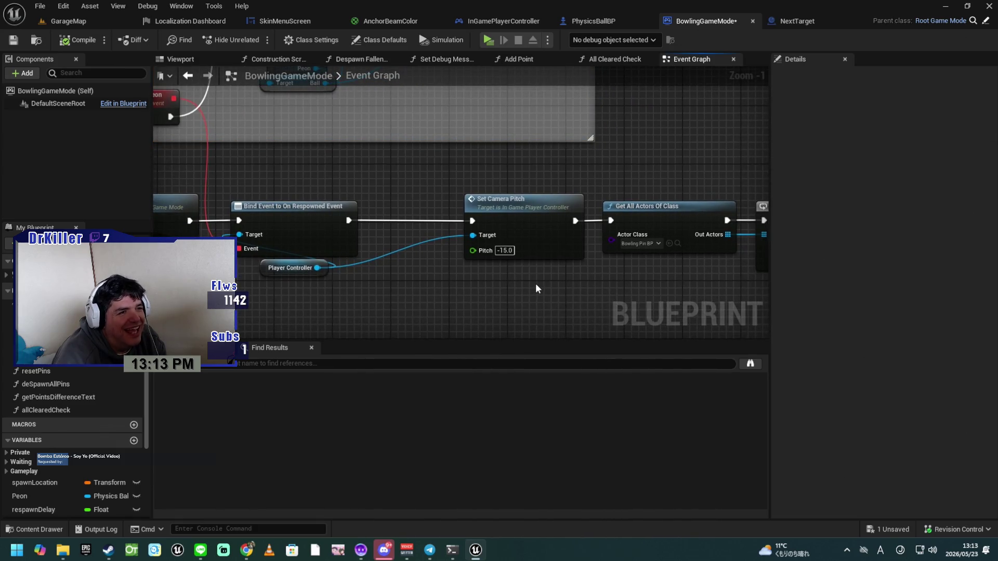
{"action": "left_click_drag", "start_coordinate": [534, 283], "coordinate": [425, 242]}
{"action": "scroll", "coordinate": [424, 241], "scroll_direction": "down", "scroll_amount": 2}
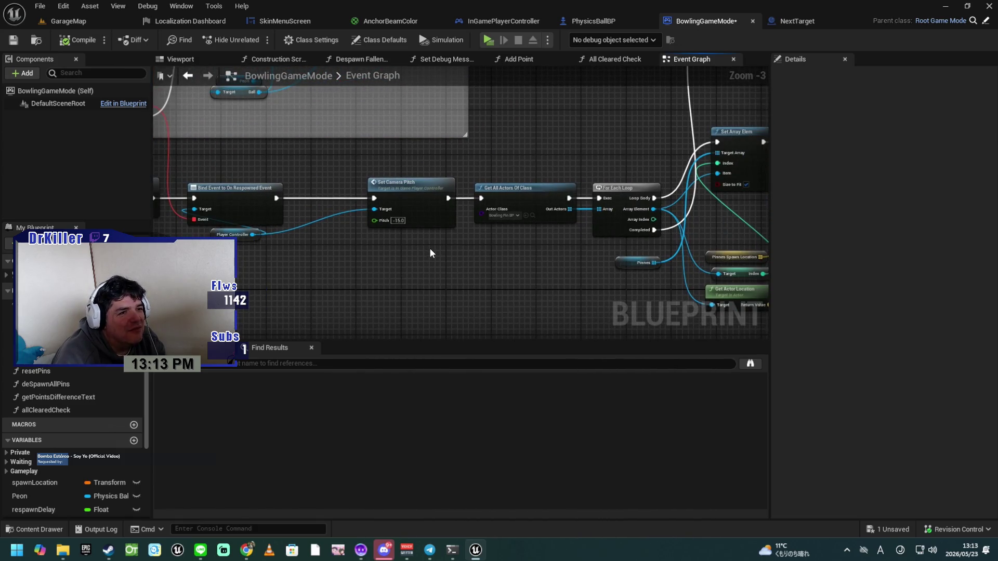
{"action": "scroll", "coordinate": [429, 251], "scroll_direction": "down", "scroll_amount": 2}
{"action": "mouse_move", "coordinate": [412, 262]}
{"action": "left_mouse_down"}
{"action": "mouse_move", "coordinate": [626, 218]}
{"action": "mouse_move", "coordinate": [669, 198]}
{"action": "left_mouse_up"}
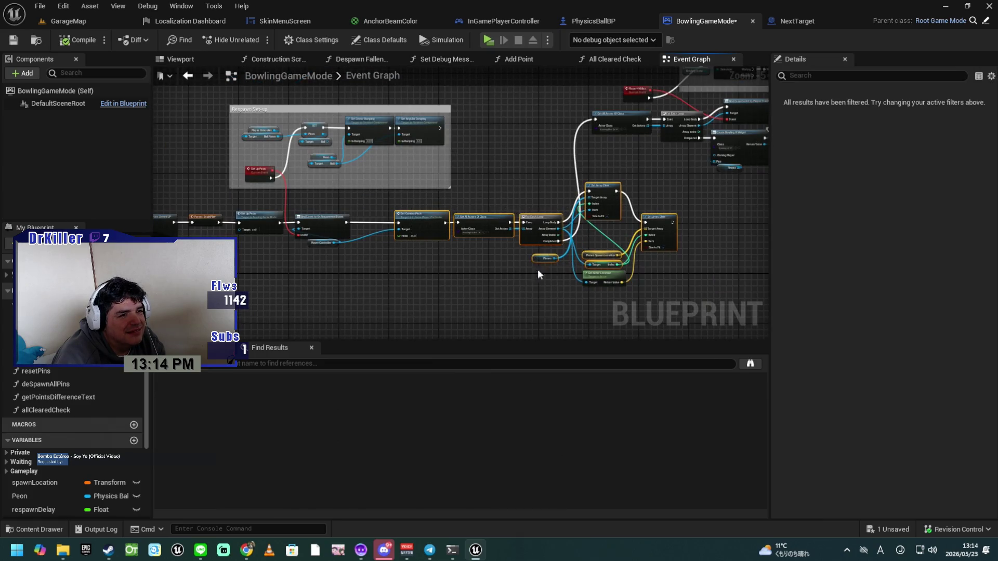
{"action": "left_click_drag", "start_coordinate": [387, 292], "coordinate": [675, 231]}
{"action": "left_click_drag", "start_coordinate": [695, 211], "coordinate": [694, 211]}
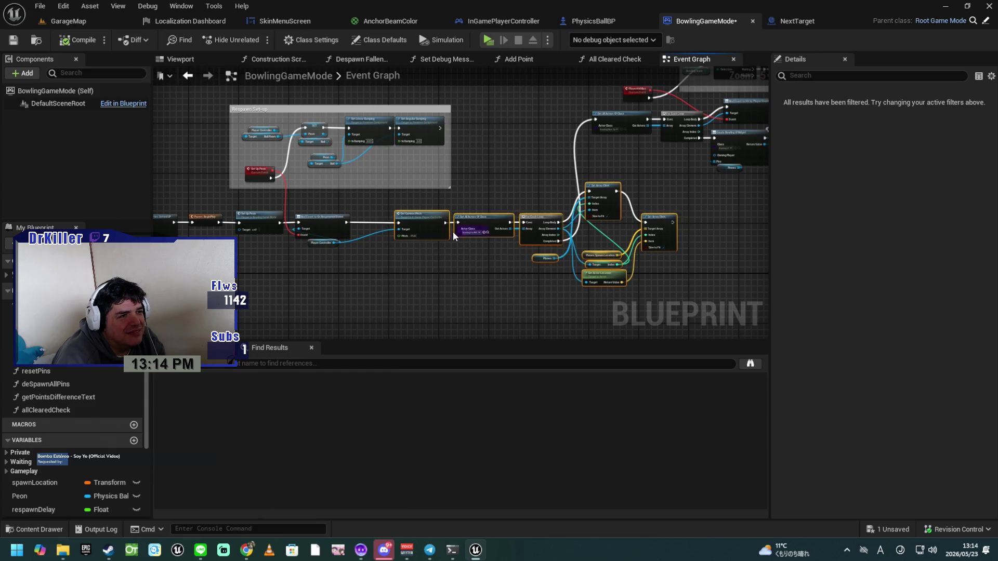
{"action": "scroll", "coordinate": [422, 290], "scroll_direction": "up", "scroll_amount": 3}
{"action": "mouse_move", "coordinate": [549, 216]}
{"action": "left_mouse_down"}
{"action": "mouse_move", "coordinate": [484, 213]}
{"action": "mouse_move", "coordinate": [486, 223]}
{"action": "left_mouse_up"}
Step: Jump to the Set Up Peon custom event inside the Respawn Set-up comment
{"action": "mouse_move", "coordinate": [523, 288]}
{"action": "left_mouse_down"}
{"action": "mouse_move", "coordinate": [447, 300]}
{"action": "mouse_move", "coordinate": [463, 292]}
{"action": "mouse_move", "coordinate": [680, 308]}
{"action": "mouse_move", "coordinate": [435, 300]}
{"action": "left_mouse_up"}
{"action": "left_click_drag", "start_coordinate": [379, 270], "coordinate": [445, 329]}
{"action": "mouse_move", "coordinate": [508, 234]}
{"action": "left_mouse_down"}
{"action": "mouse_move", "coordinate": [452, 331]}
{"action": "mouse_move", "coordinate": [430, 242]}
{"action": "left_mouse_up"}
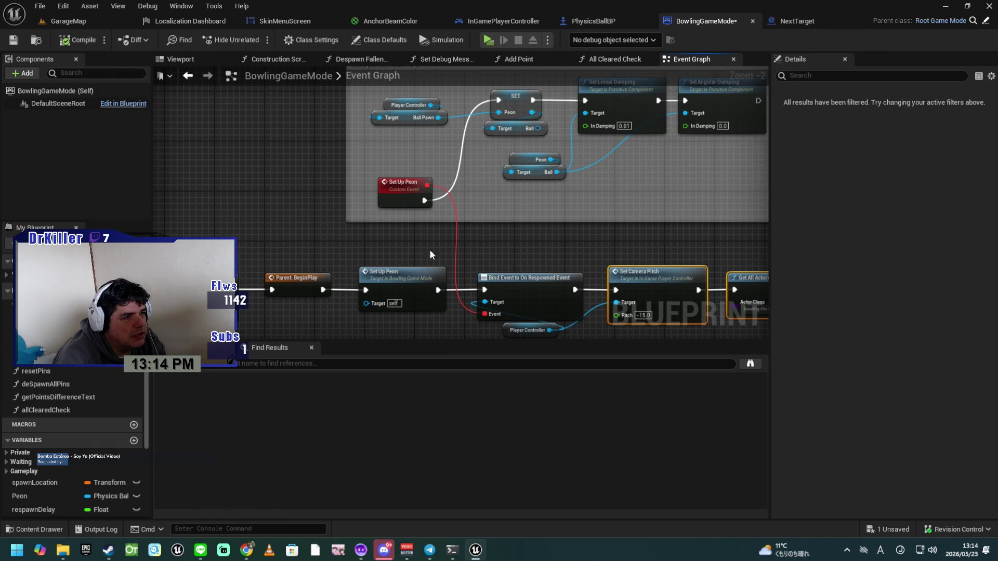
{"action": "left_click", "coordinate": [410, 279]}
{"action": "double_click", "coordinate": [410, 278]}
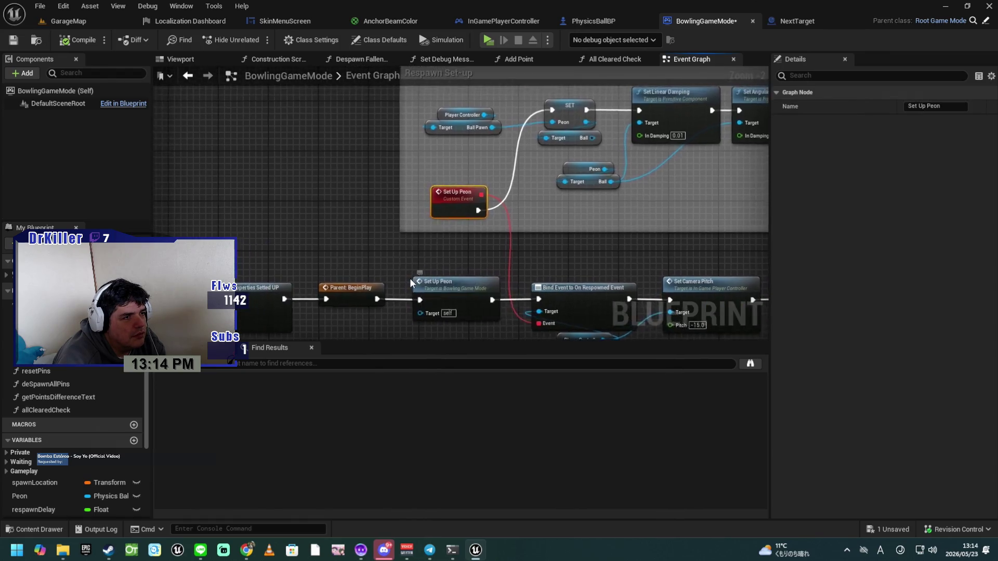
{"action": "scroll", "coordinate": [460, 259], "scroll_direction": "down", "scroll_amount": 1}
{"action": "left_click_drag", "start_coordinate": [541, 264], "coordinate": [476, 201]}
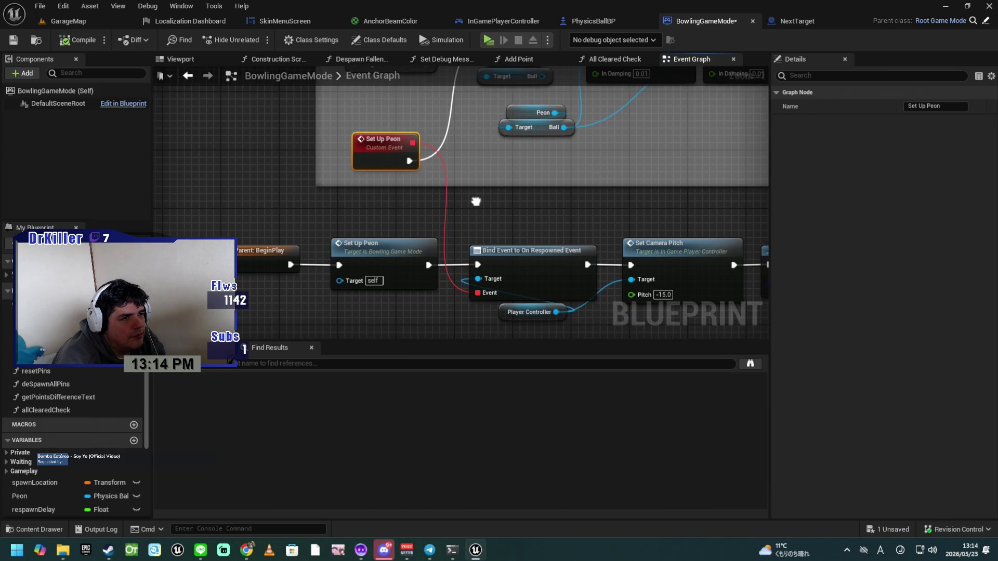
{"action": "mouse_move", "coordinate": [476, 201]}
{"action": "left_mouse_down"}
{"action": "mouse_move", "coordinate": [433, 309]}
{"action": "mouse_move", "coordinate": [405, 173]}
{"action": "left_mouse_up"}
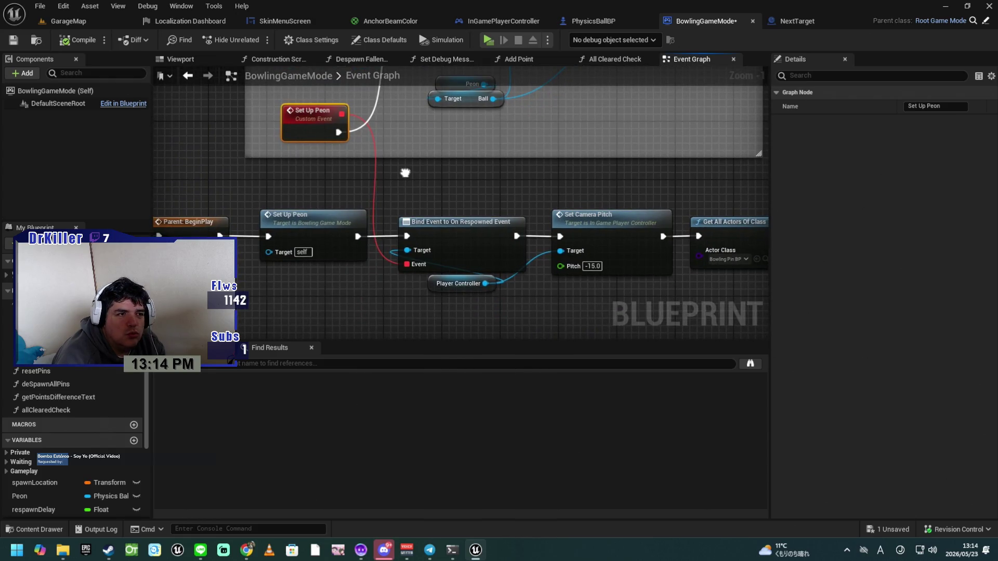
{"action": "left_click_drag", "start_coordinate": [405, 173], "coordinate": [418, 318]}
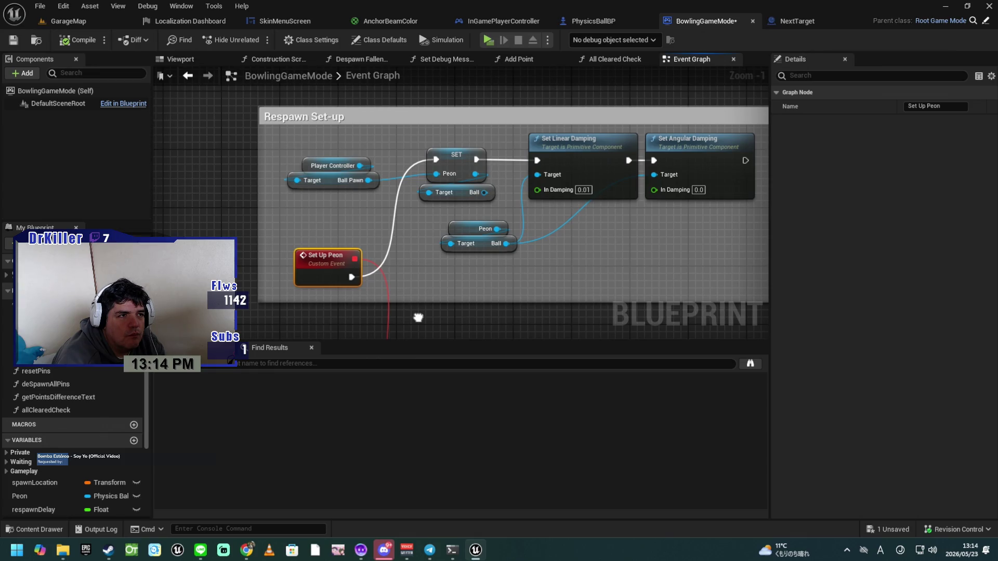
{"action": "mouse_move", "coordinate": [418, 318]}
{"action": "left_mouse_down"}
{"action": "mouse_move", "coordinate": [403, 310]}
{"action": "mouse_move", "coordinate": [417, 198]}
{"action": "mouse_move", "coordinate": [431, 205]}
{"action": "mouse_move", "coordinate": [454, 278]}
{"action": "mouse_move", "coordinate": [451, 230]}
{"action": "mouse_move", "coordinate": [478, 301]}
{"action": "left_mouse_up"}
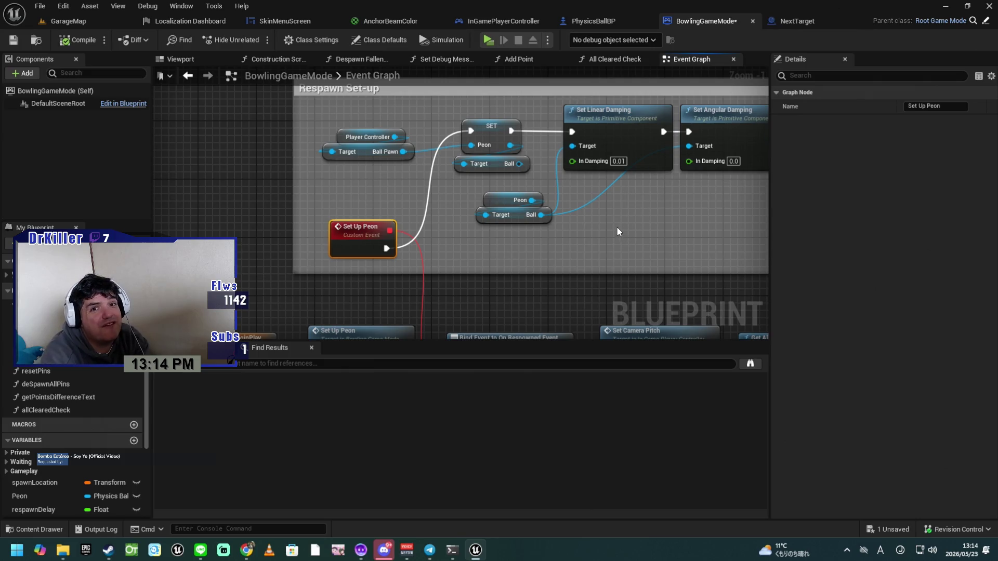
{"action": "left_click_drag", "start_coordinate": [619, 231], "coordinate": [599, 241]}
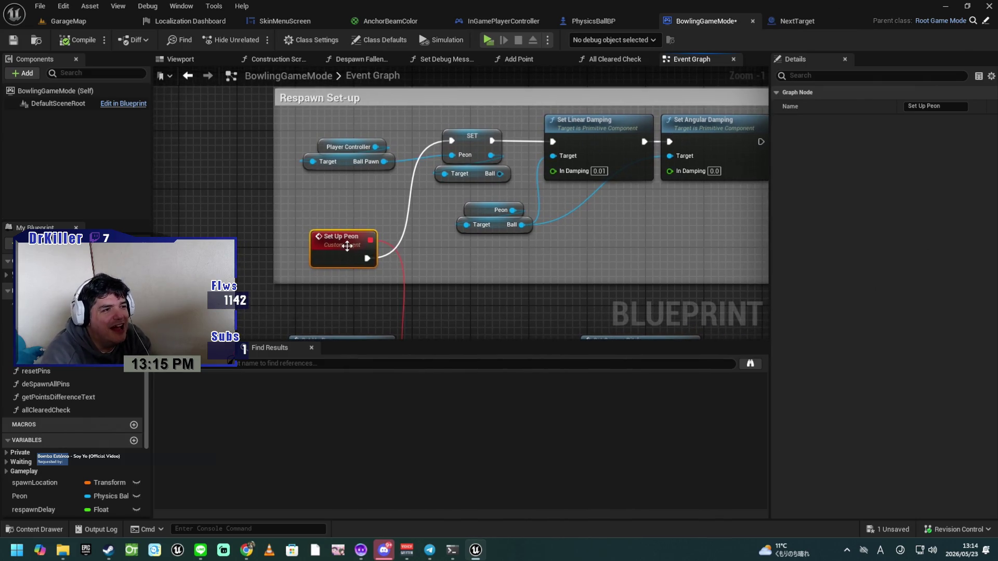
Step: Rearrange Set Up Peon, Player Controller and the Peon Ball getter compactly inside the comment
{"action": "left_click_drag", "start_coordinate": [347, 232], "coordinate": [344, 195]}
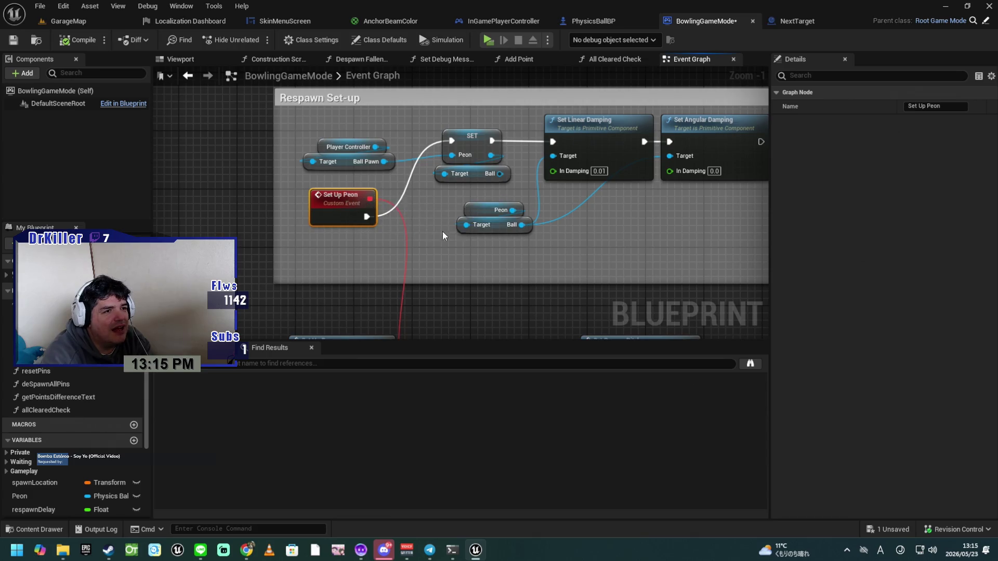
{"action": "left_click_drag", "start_coordinate": [462, 236], "coordinate": [371, 217]}
{"action": "left_click_drag", "start_coordinate": [419, 244], "coordinate": [490, 304]}
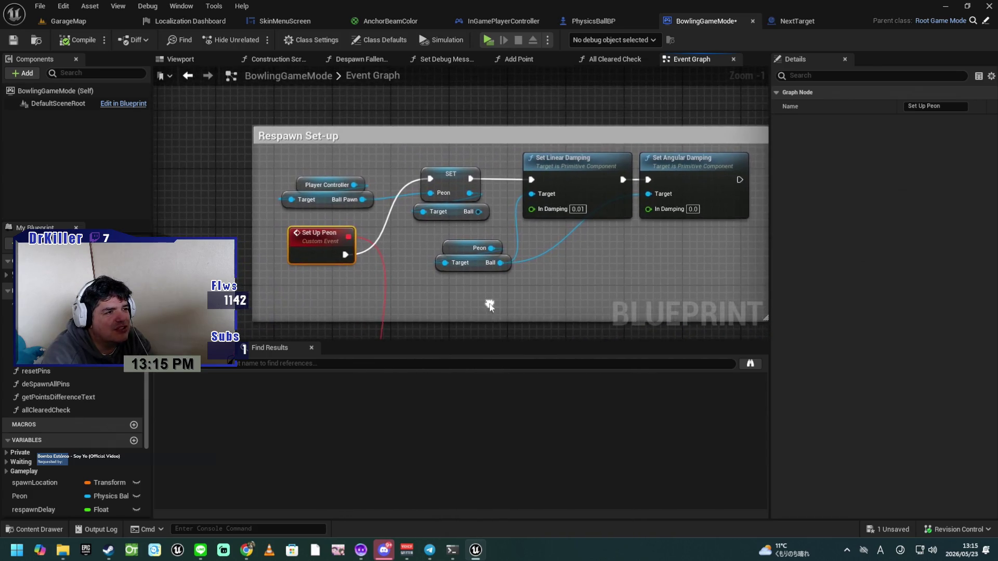
{"action": "mouse_move", "coordinate": [327, 281]}
{"action": "left_mouse_down"}
{"action": "mouse_move", "coordinate": [352, 180]}
{"action": "mouse_move", "coordinate": [319, 186]}
{"action": "mouse_move", "coordinate": [331, 178]}
{"action": "left_mouse_up"}
{"action": "left_click_drag", "start_coordinate": [496, 287], "coordinate": [463, 249]}
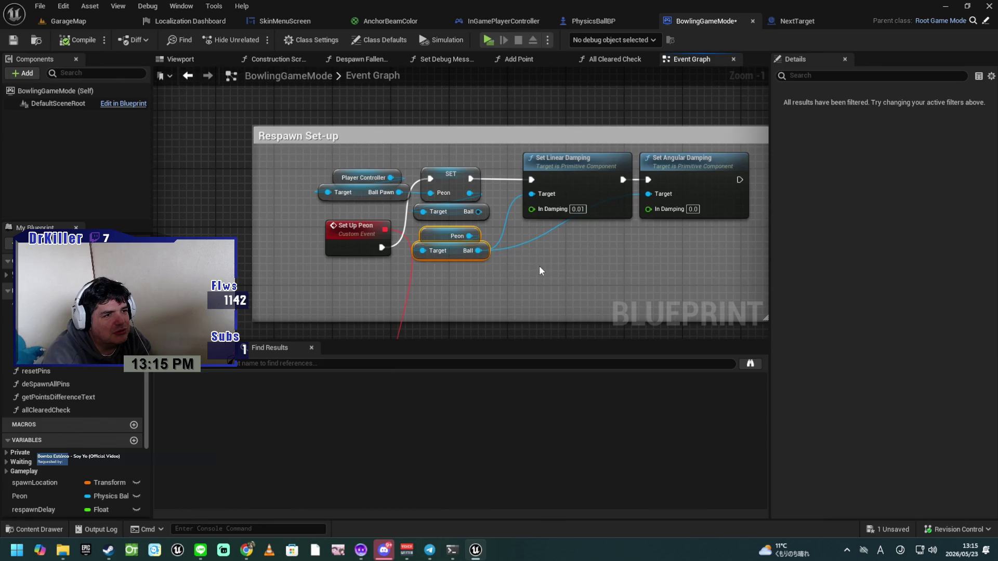
Step: Shrink the Respawn Set-up comment from its left and bottom edges to fit its nodes
{"action": "left_click_drag", "start_coordinate": [253, 230], "coordinate": [304, 230]}
{"action": "mouse_move", "coordinate": [499, 321]}
{"action": "left_mouse_down"}
{"action": "mouse_move", "coordinate": [498, 277]}
{"action": "mouse_move", "coordinate": [463, 297]}
{"action": "mouse_move", "coordinate": [399, 288]}
{"action": "left_mouse_up"}
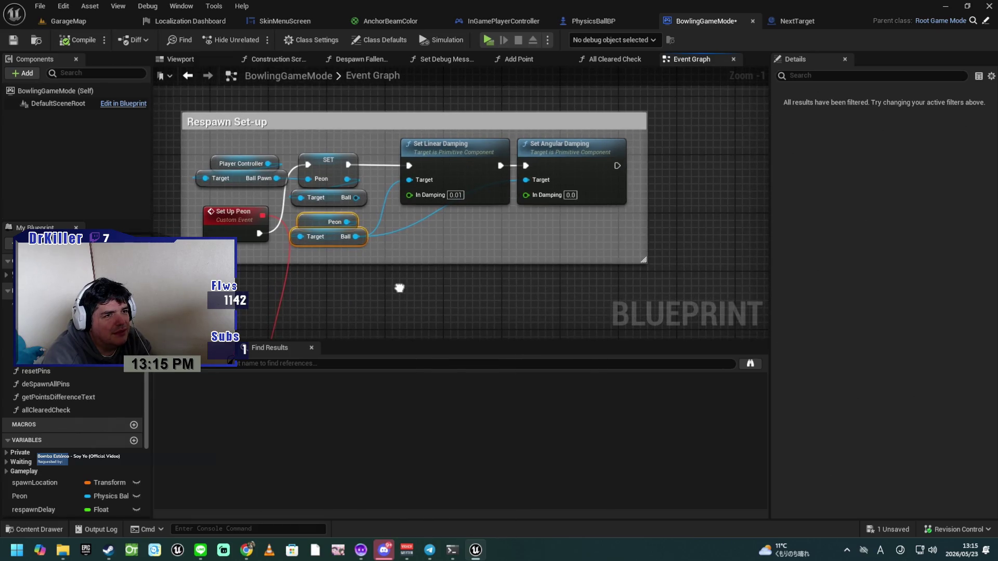
{"action": "mouse_move", "coordinate": [539, 251]}
{"action": "left_mouse_down"}
{"action": "mouse_move", "coordinate": [608, 251]}
{"action": "mouse_move", "coordinate": [662, 167]}
{"action": "mouse_move", "coordinate": [662, 263]}
{"action": "left_mouse_up"}
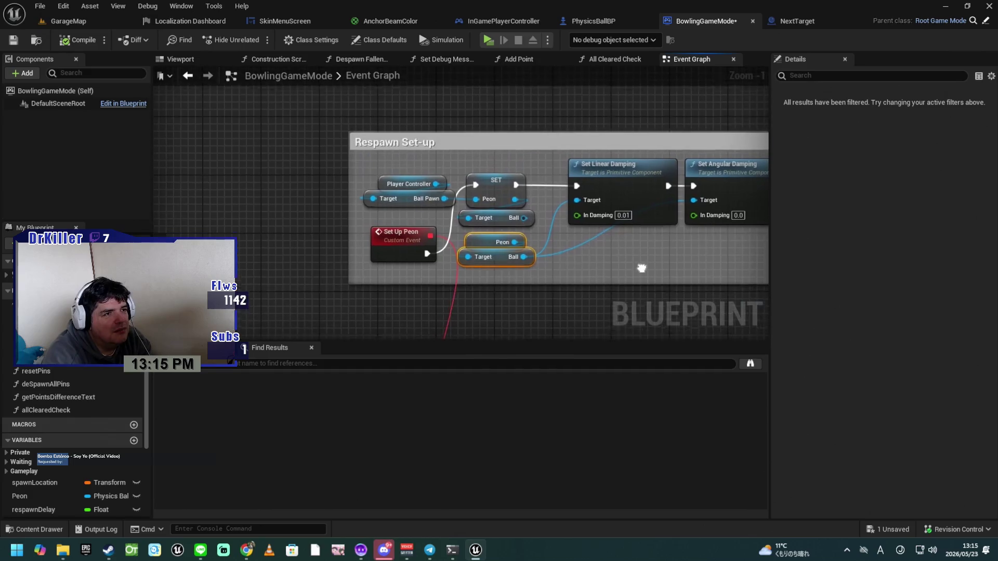
{"action": "left_click", "coordinate": [516, 162]}
{"action": "mouse_move", "coordinate": [527, 267]}
{"action": "left_mouse_down"}
{"action": "mouse_move", "coordinate": [492, 176]}
{"action": "mouse_move", "coordinate": [434, 163]}
{"action": "left_mouse_up"}
{"action": "left_click_drag", "start_coordinate": [524, 221], "coordinate": [473, 196]}
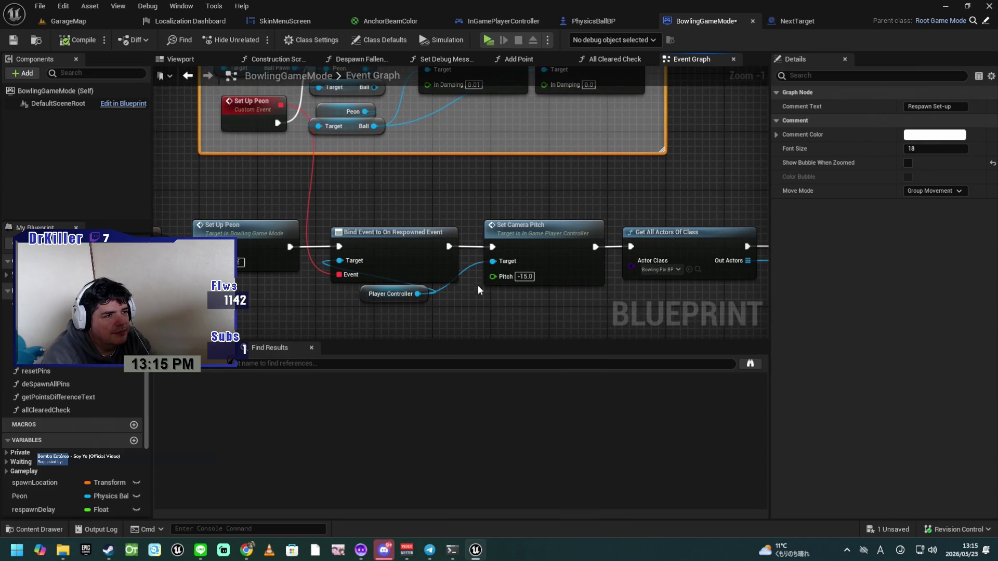
Step: Move the Set Camera Pitch and Get All Actors Of Class nodes left together
{"action": "mouse_move", "coordinate": [524, 305]}
{"action": "left_mouse_down"}
{"action": "mouse_move", "coordinate": [463, 298]}
{"action": "mouse_move", "coordinate": [455, 286]}
{"action": "left_mouse_up"}
{"action": "left_click_drag", "start_coordinate": [598, 275], "coordinate": [491, 215]}
{"action": "left_click_drag", "start_coordinate": [508, 308], "coordinate": [479, 289]}
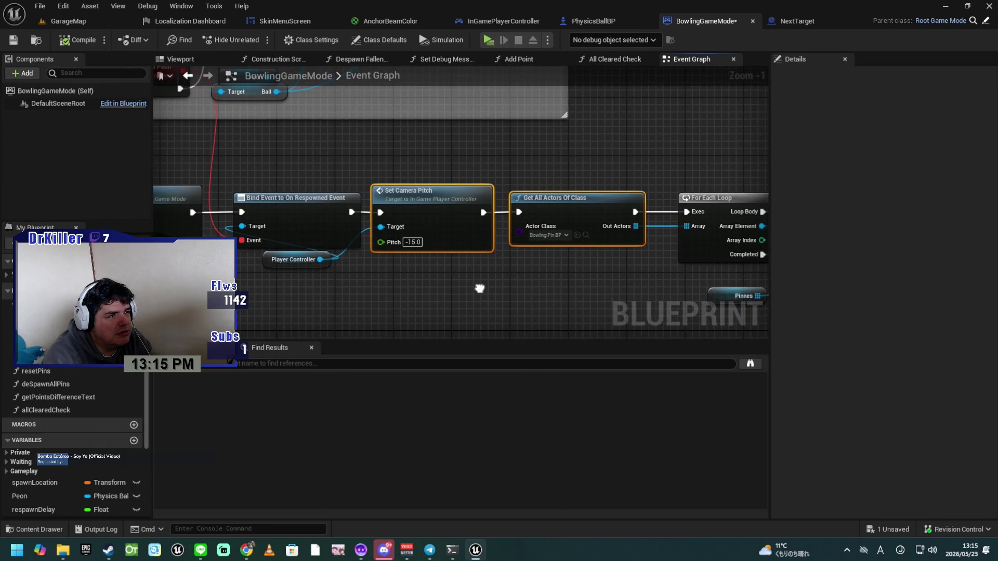
{"action": "left_click_drag", "start_coordinate": [480, 289], "coordinate": [448, 286]}
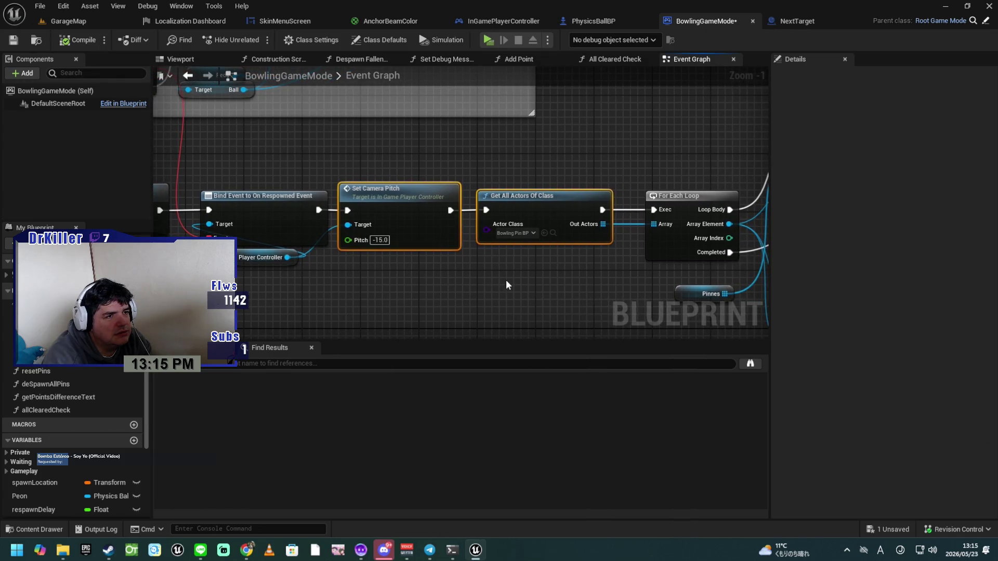
{"action": "left_click", "coordinate": [532, 267]}
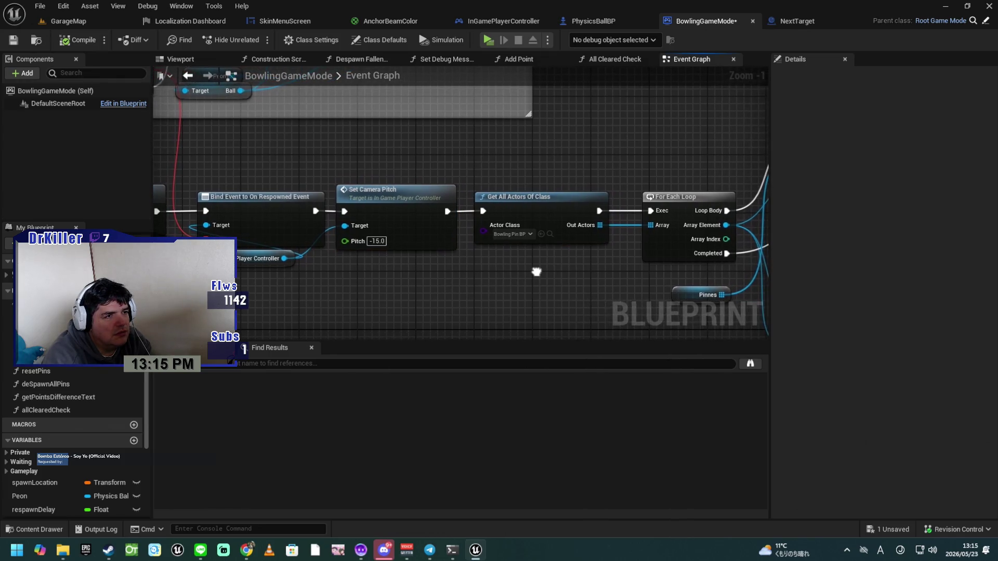
Step: Nudge the For Each Loop node slightly left
{"action": "left_click_drag", "start_coordinate": [531, 272], "coordinate": [508, 281]}
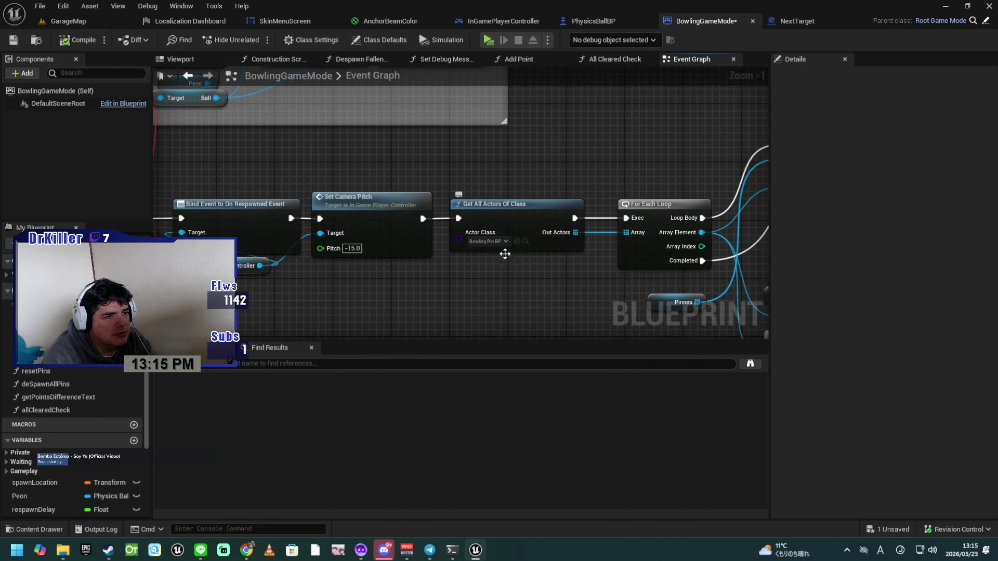
{"action": "scroll", "coordinate": [495, 249], "scroll_direction": "down", "scroll_amount": 2}
{"action": "mouse_move", "coordinate": [429, 267]}
{"action": "left_mouse_down"}
{"action": "mouse_move", "coordinate": [376, 260]}
{"action": "mouse_move", "coordinate": [436, 270]}
{"action": "left_mouse_up"}
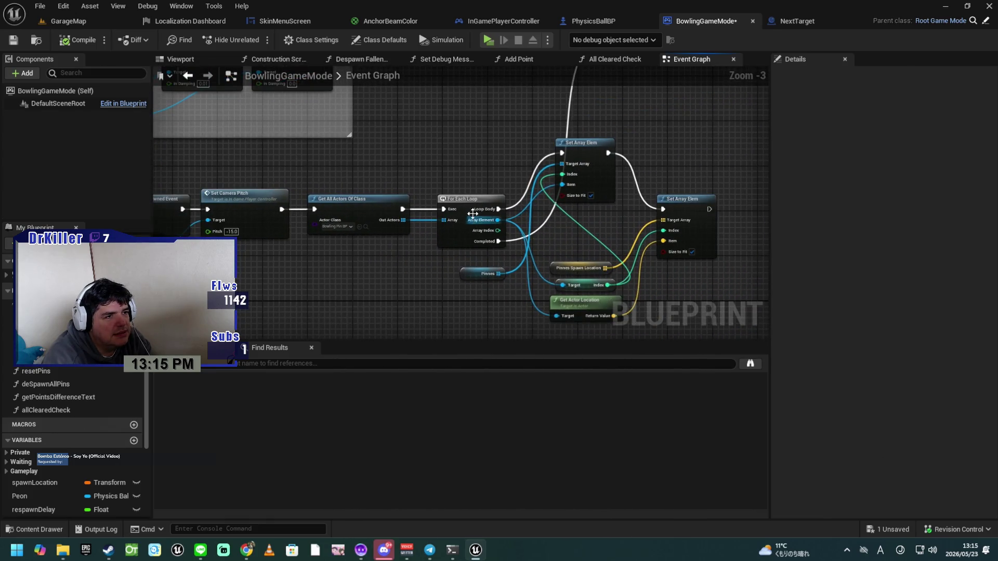
{"action": "left_click_drag", "start_coordinate": [477, 209], "coordinate": [460, 209]}
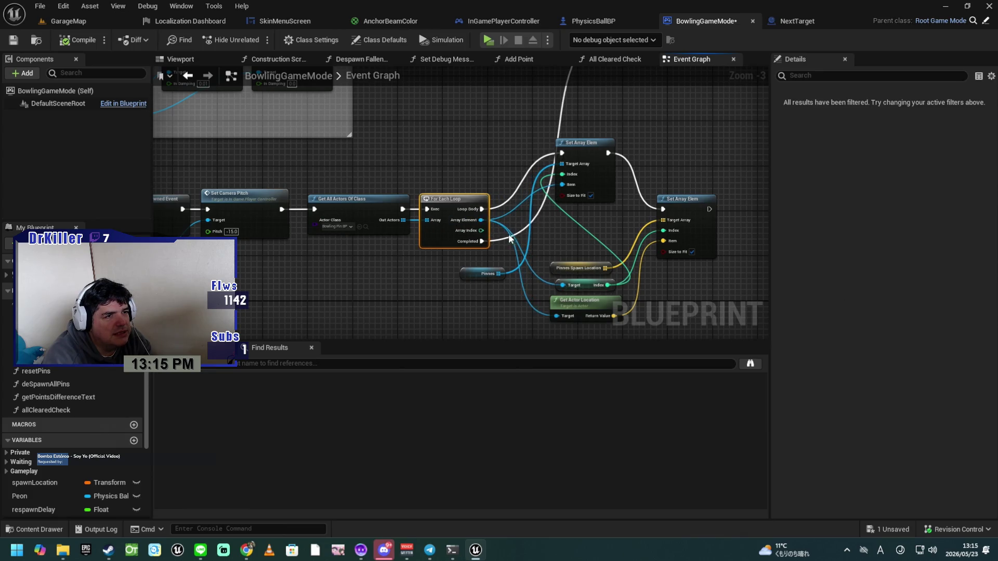
{"action": "left_click", "coordinate": [581, 143]}
{"action": "scroll", "coordinate": [478, 174], "scroll_direction": "up", "scroll_amount": 1}
{"action": "scroll", "coordinate": [478, 174], "scroll_direction": "up", "scroll_amount": 1}
{"action": "mouse_move", "coordinate": [478, 174]}
{"action": "left_mouse_down"}
{"action": "mouse_move", "coordinate": [404, 185]}
{"action": "mouse_move", "coordinate": [393, 154]}
{"action": "mouse_move", "coordinate": [382, 175]}
{"action": "left_mouse_up"}
Step: Line up the second Set Array Elem with the first and arrange the spawn location nodes
{"action": "left_click_drag", "start_coordinate": [631, 235], "coordinate": [631, 162]}
{"action": "left_click_drag", "start_coordinate": [593, 292], "coordinate": [593, 195]}
{"action": "left_click_drag", "start_coordinate": [504, 309], "coordinate": [496, 188]}
{"action": "mouse_move", "coordinate": [628, 196]}
{"action": "left_mouse_down"}
{"action": "mouse_move", "coordinate": [618, 234]}
{"action": "mouse_move", "coordinate": [599, 245]}
{"action": "left_mouse_up"}
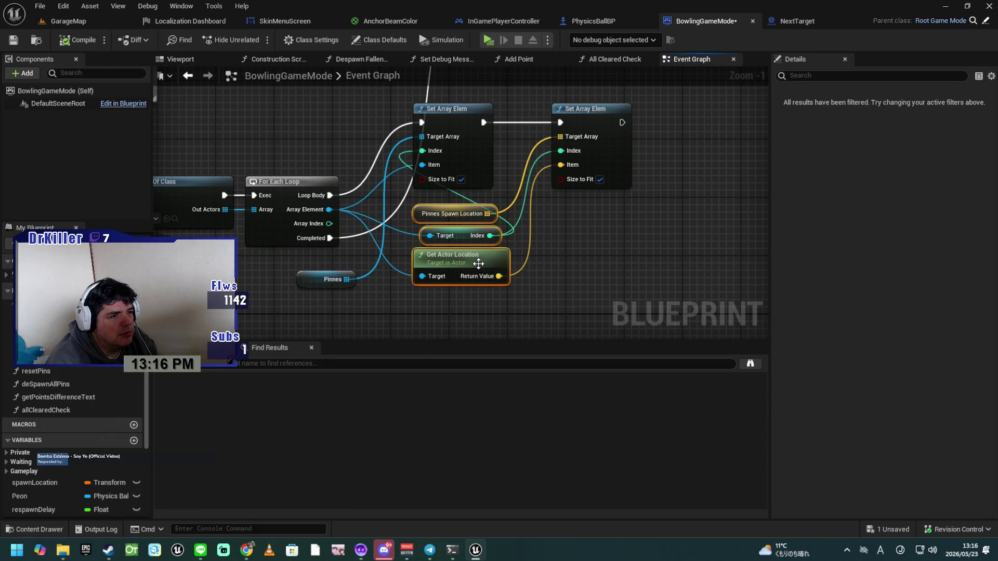
{"action": "left_click", "coordinate": [535, 306]}
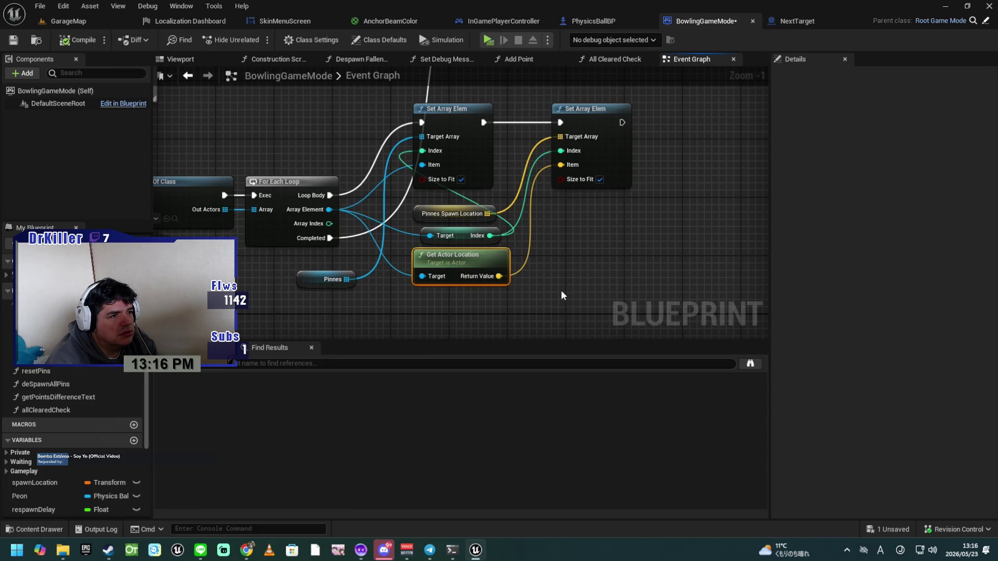
{"action": "mouse_move", "coordinate": [571, 269]}
{"action": "left_mouse_down"}
{"action": "mouse_move", "coordinate": [561, 314]}
{"action": "mouse_move", "coordinate": [587, 261]}
{"action": "mouse_move", "coordinate": [551, 250]}
{"action": "mouse_move", "coordinate": [572, 164]}
{"action": "mouse_move", "coordinate": [604, 107]}
{"action": "mouse_move", "coordinate": [491, 296]}
{"action": "left_mouse_up"}
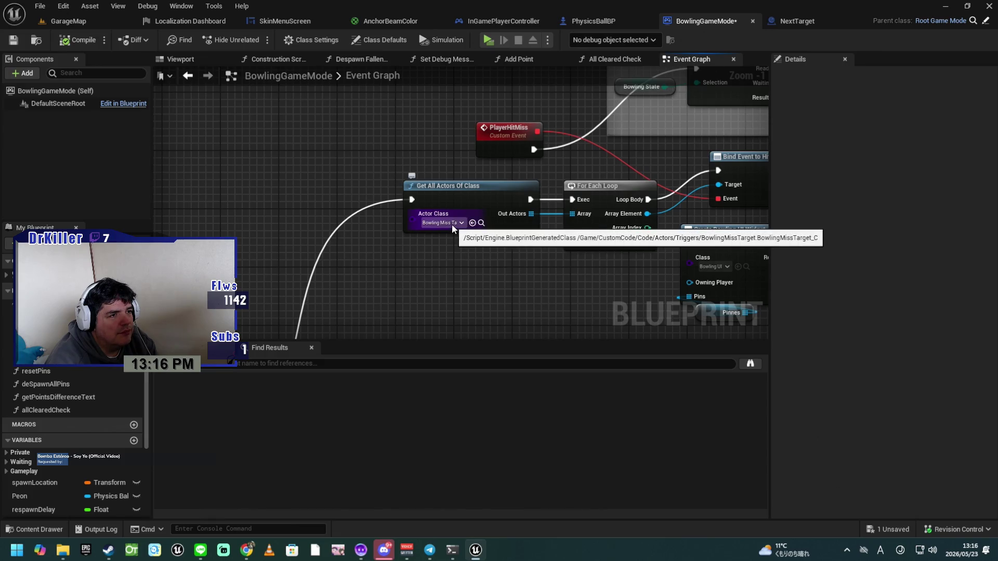
Step: Shift the Bind Event to Hit by Player Event node slightly left, in line with the PlayerHitMiss loop
{"action": "mouse_move", "coordinate": [511, 272]}
{"action": "left_mouse_down"}
{"action": "mouse_move", "coordinate": [410, 256]}
{"action": "mouse_move", "coordinate": [388, 269]}
{"action": "left_mouse_up"}
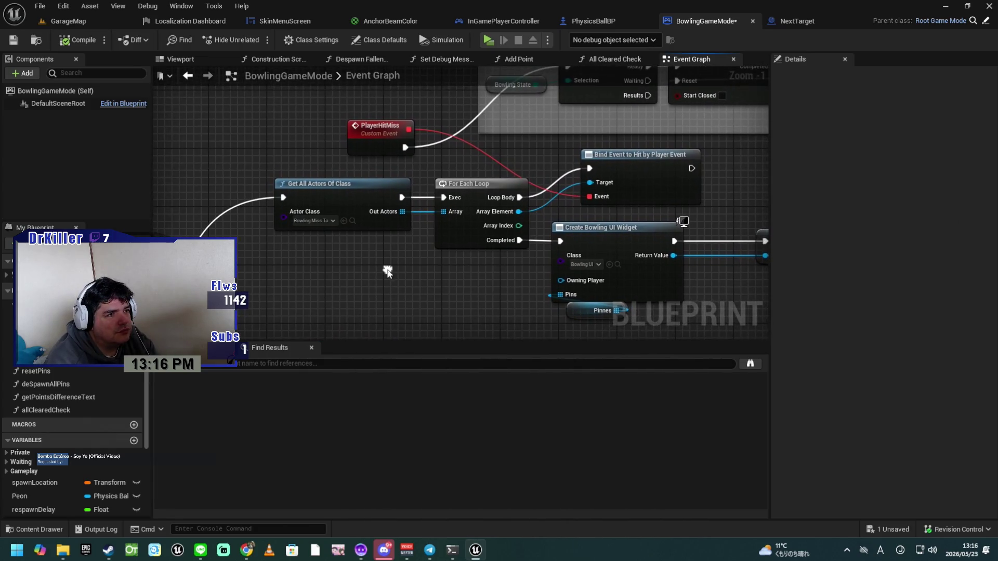
{"action": "left_click_drag", "start_coordinate": [461, 268], "coordinate": [427, 266]}
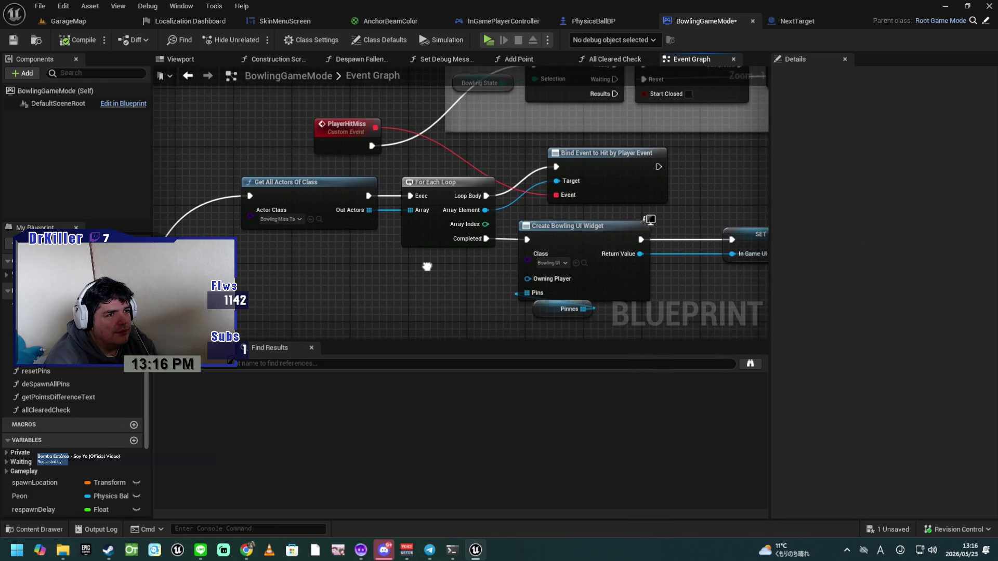
{"action": "left_click_drag", "start_coordinate": [599, 166], "coordinate": [585, 166]}
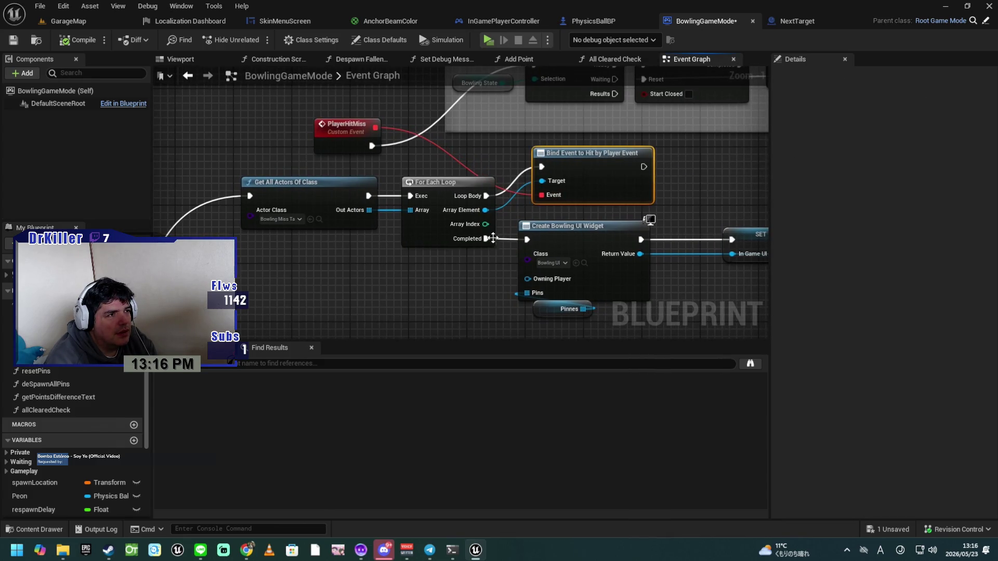
{"action": "left_click_drag", "start_coordinate": [454, 268], "coordinate": [432, 276]}
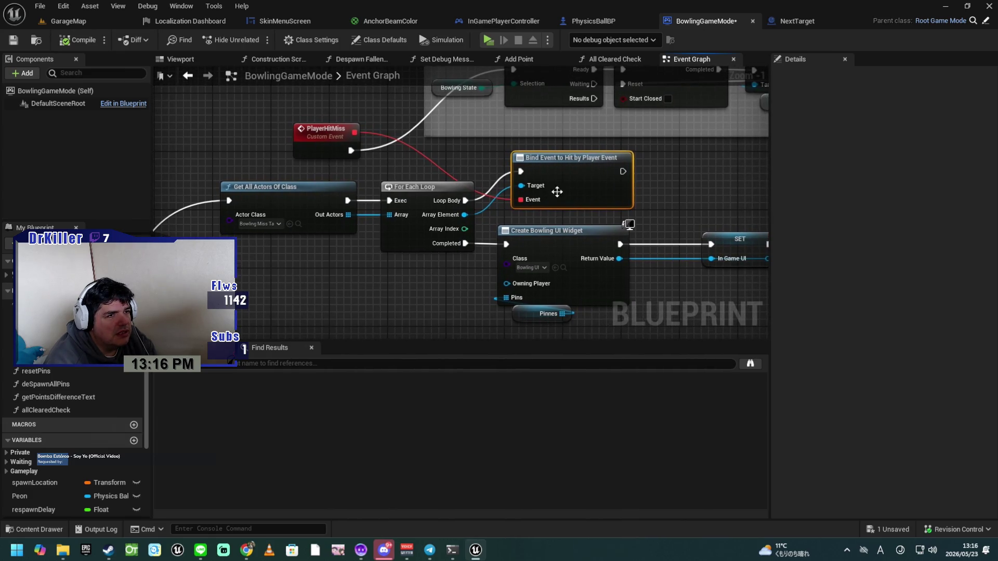
{"action": "left_click", "coordinate": [335, 133]}
{"action": "left_click_drag", "start_coordinate": [455, 297], "coordinate": [396, 262]}
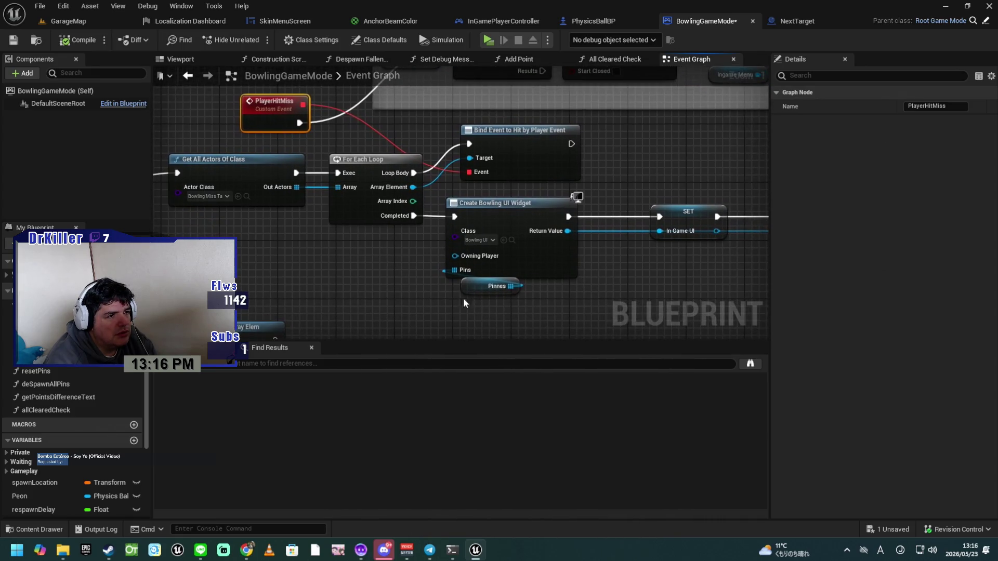
{"action": "mouse_move", "coordinate": [581, 295]}
{"action": "left_mouse_down"}
{"action": "mouse_move", "coordinate": [367, 269]}
{"action": "mouse_move", "coordinate": [707, 267]}
{"action": "mouse_move", "coordinate": [754, 297]}
{"action": "mouse_move", "coordinate": [783, 350]}
{"action": "mouse_move", "coordinate": [772, 365]}
{"action": "left_mouse_up"}
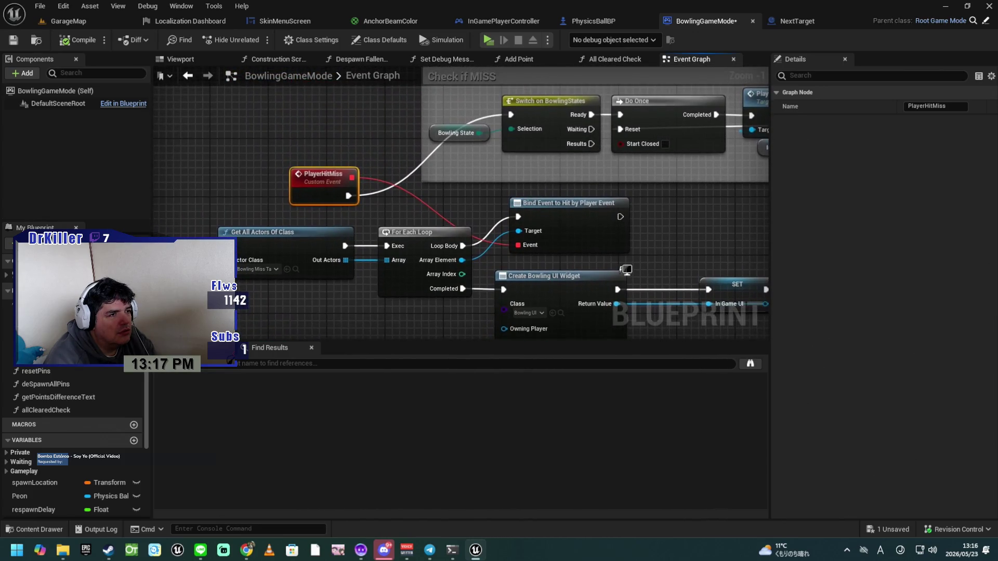
Step: Nudge the In Game UI SET node left, save BowlingGameMode, and launch a playtest
{"action": "left_click_drag", "start_coordinate": [771, 281], "coordinate": [744, 325]}
{"action": "mouse_move", "coordinate": [689, 243]}
{"action": "left_mouse_down"}
{"action": "mouse_move", "coordinate": [642, 252]}
{"action": "mouse_move", "coordinate": [403, 239]}
{"action": "mouse_move", "coordinate": [336, 283]}
{"action": "mouse_move", "coordinate": [572, 305]}
{"action": "mouse_move", "coordinate": [563, 319]}
{"action": "mouse_move", "coordinate": [555, 317]}
{"action": "mouse_move", "coordinate": [711, 272]}
{"action": "mouse_move", "coordinate": [644, 261]}
{"action": "mouse_move", "coordinate": [598, 270]}
{"action": "left_mouse_up"}
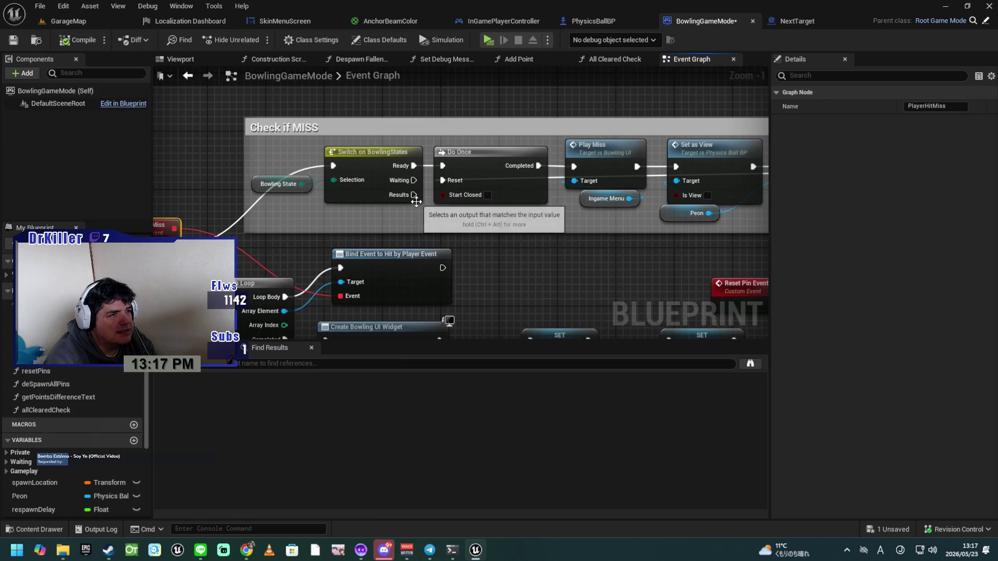
{"action": "left_click_drag", "start_coordinate": [522, 260], "coordinate": [570, 240]}
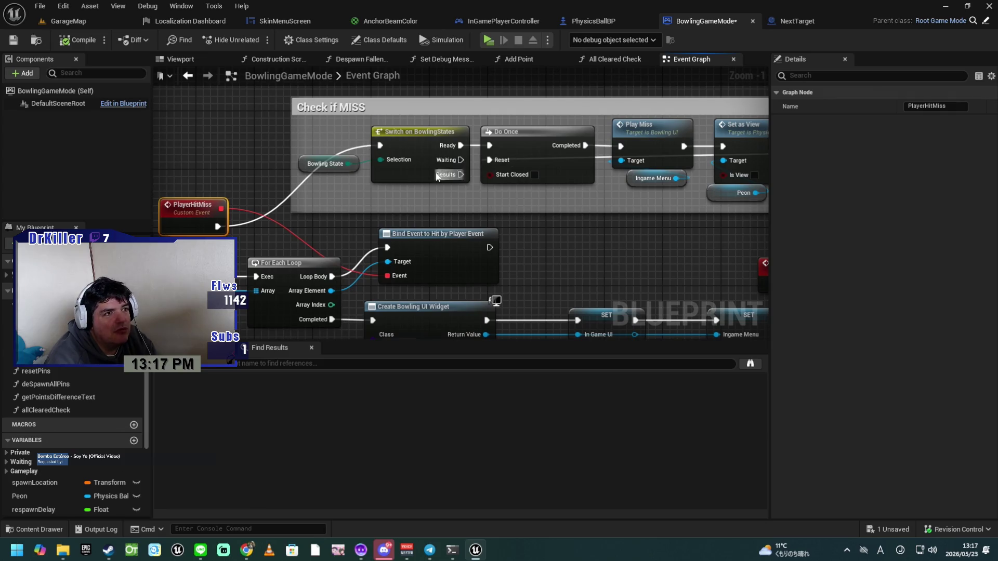
{"action": "mouse_move", "coordinate": [625, 247]}
{"action": "left_mouse_down"}
{"action": "mouse_move", "coordinate": [477, 223]}
{"action": "mouse_move", "coordinate": [487, 229]}
{"action": "mouse_move", "coordinate": [284, 270]}
{"action": "mouse_move", "coordinate": [481, 172]}
{"action": "mouse_move", "coordinate": [431, 190]}
{"action": "mouse_move", "coordinate": [516, 201]}
{"action": "mouse_move", "coordinate": [488, 161]}
{"action": "left_mouse_up"}
{"action": "mouse_move", "coordinate": [462, 240]}
{"action": "left_mouse_down"}
{"action": "mouse_move", "coordinate": [437, 196]}
{"action": "mouse_move", "coordinate": [387, 199]}
{"action": "left_mouse_up"}
{"action": "left_click_drag", "start_coordinate": [475, 174], "coordinate": [413, 189]}
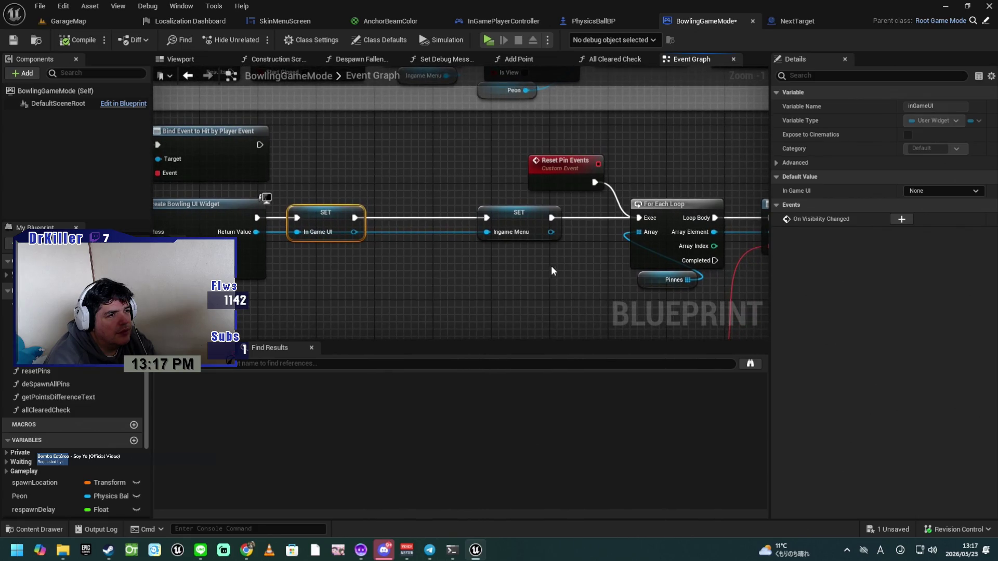
{"action": "left_click", "coordinate": [14, 41]}
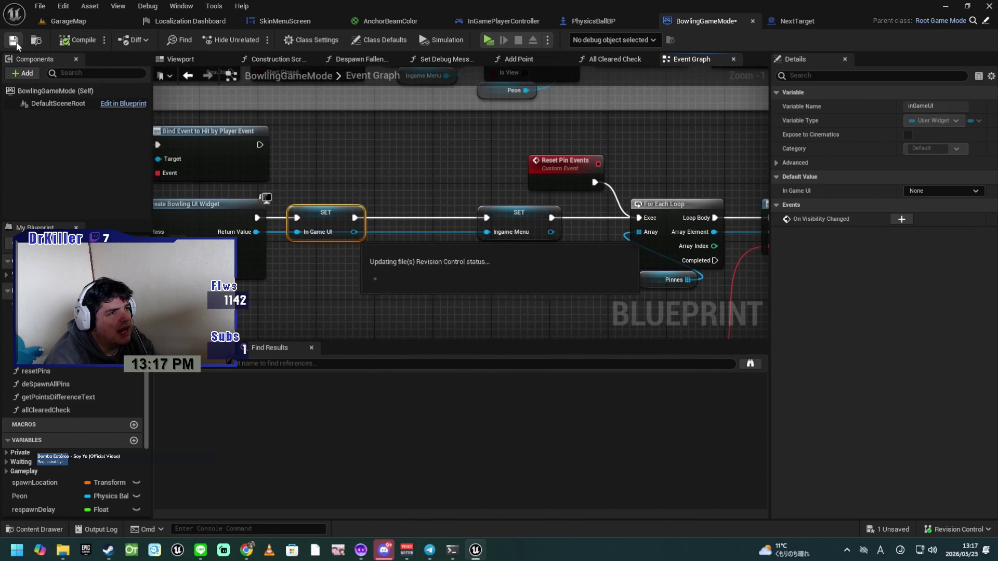
{"action": "left_click", "coordinate": [490, 40]}
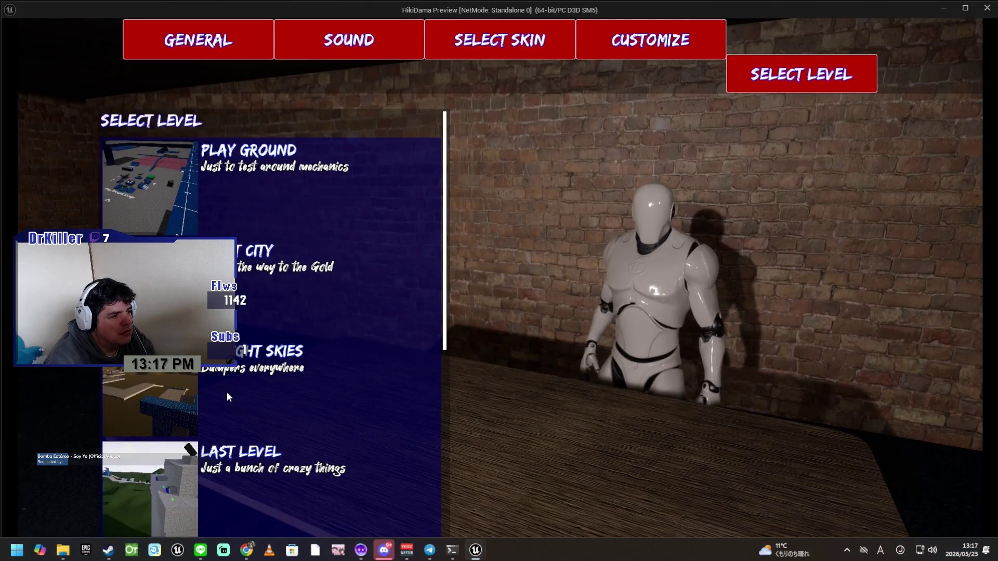
Step: Load the Bowling Alley level and roll the ball left and forward down the lane
{"action": "scroll", "coordinate": [231, 406], "scroll_direction": "down", "scroll_amount": 6}
{"action": "left_click", "coordinate": [333, 483]}
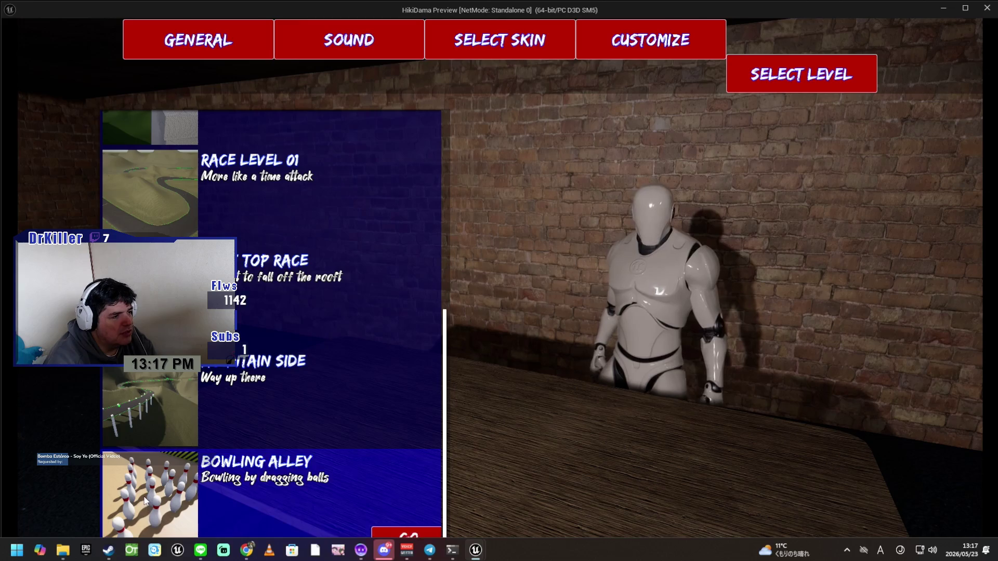
{"action": "left_click", "coordinate": [385, 530]}
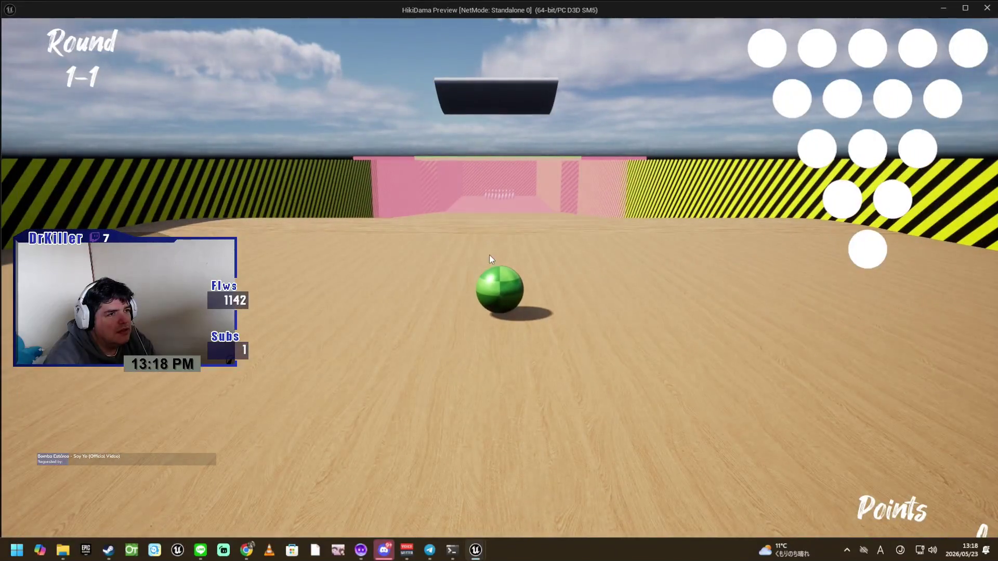
{"action": "key", "text": "a"}
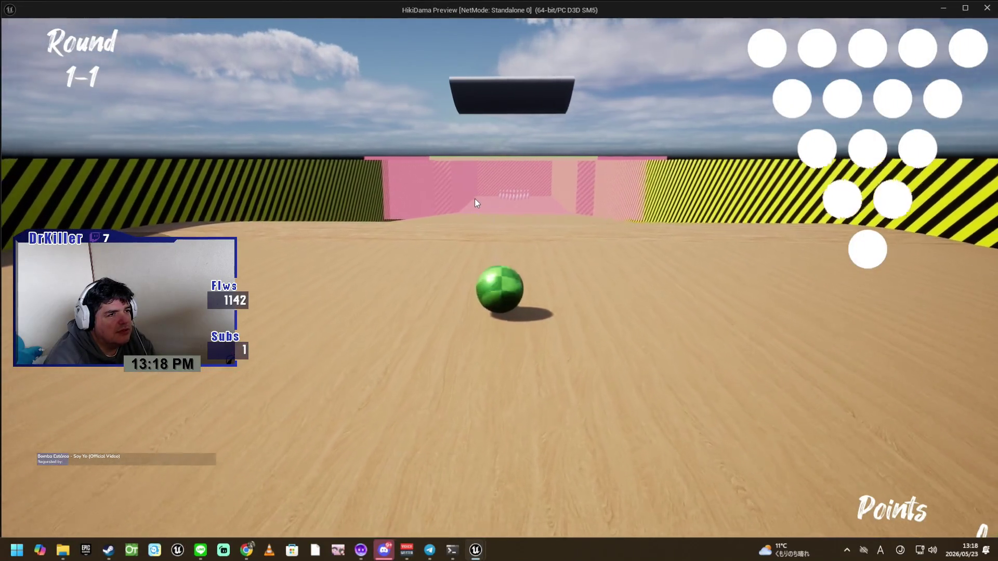
{"action": "key", "text": "w"}
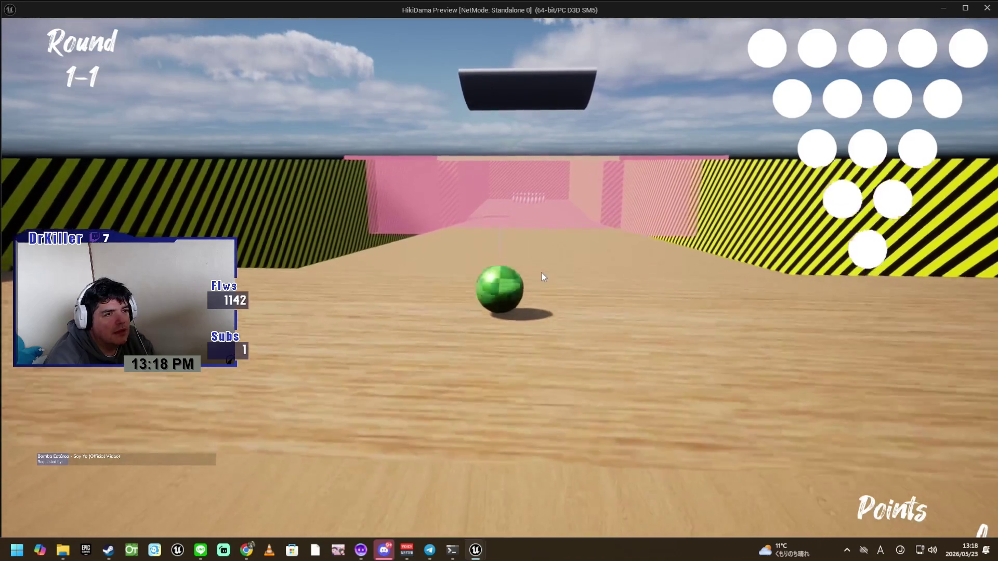
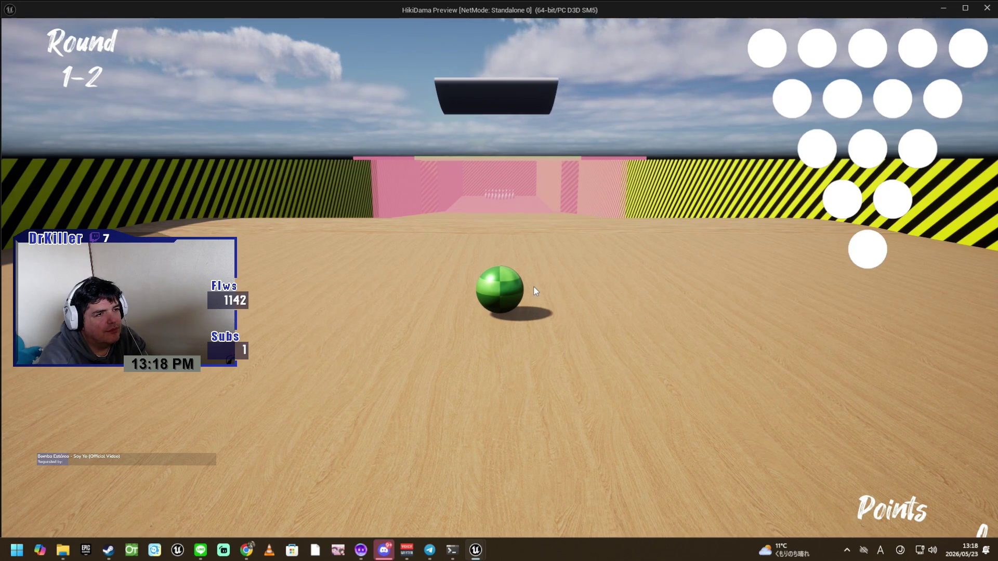
Step: Stop the game preview and find the Reset Pin Events node in the Event Graph
{"action": "key", "text": "Escape"}
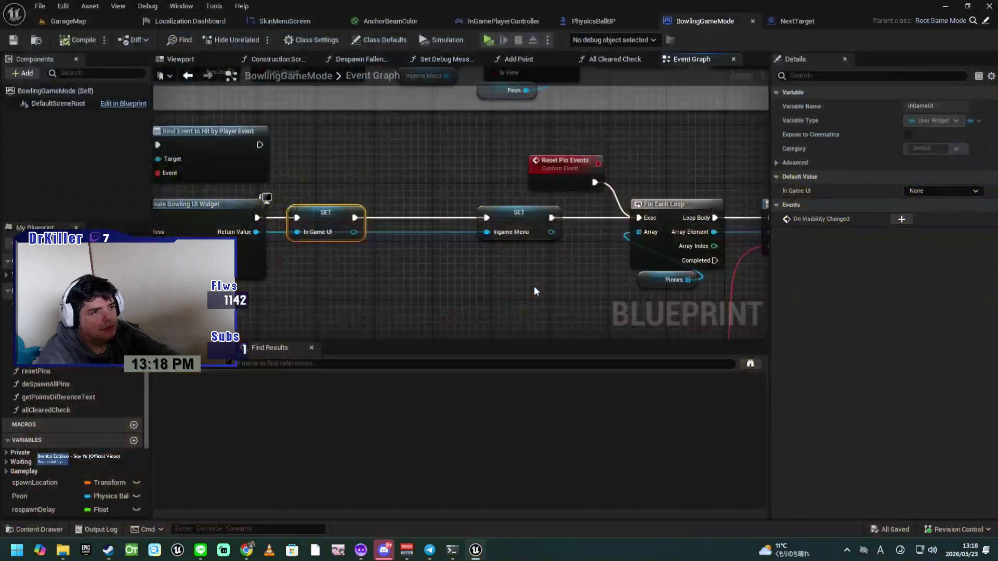
{"action": "scroll", "coordinate": [538, 294], "scroll_direction": "down", "scroll_amount": 2}
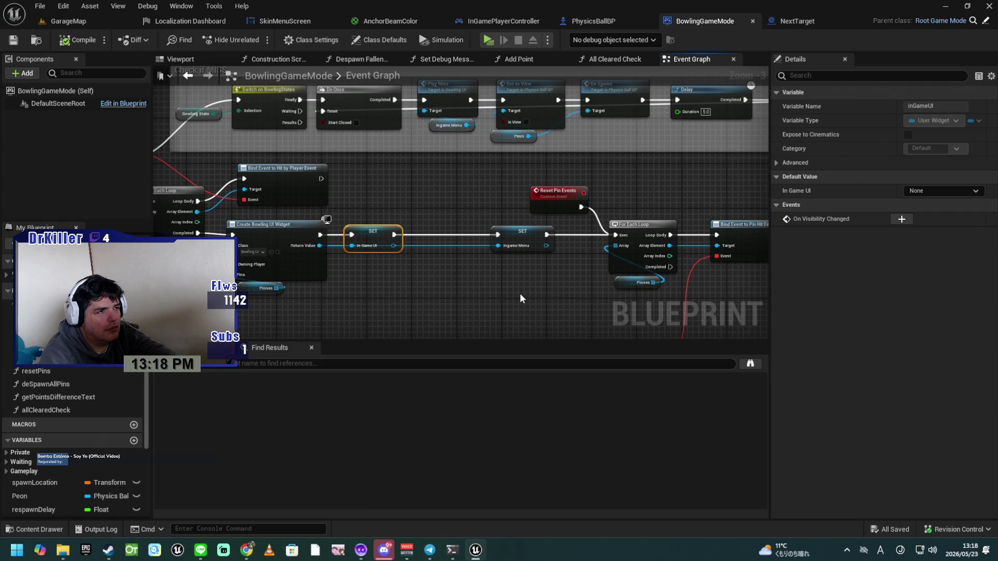
{"action": "scroll", "coordinate": [454, 302], "scroll_direction": "up", "scroll_amount": 2}
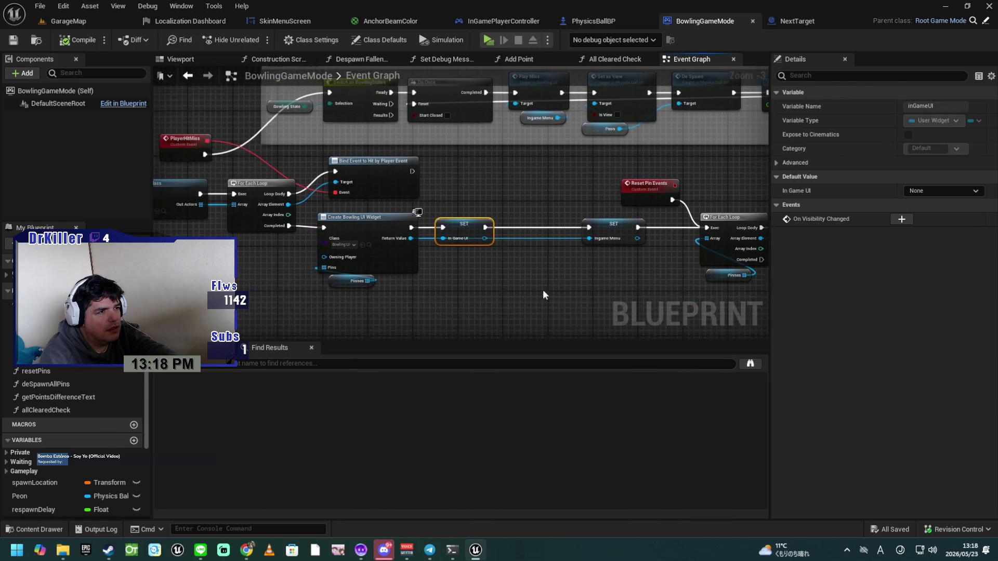
{"action": "mouse_move", "coordinate": [606, 276]}
{"action": "left_mouse_down"}
{"action": "mouse_move", "coordinate": [504, 292]}
{"action": "mouse_move", "coordinate": [599, 182]}
{"action": "mouse_move", "coordinate": [515, 176]}
{"action": "left_mouse_up"}
{"action": "left_click_drag", "start_coordinate": [569, 275], "coordinate": [482, 258]}
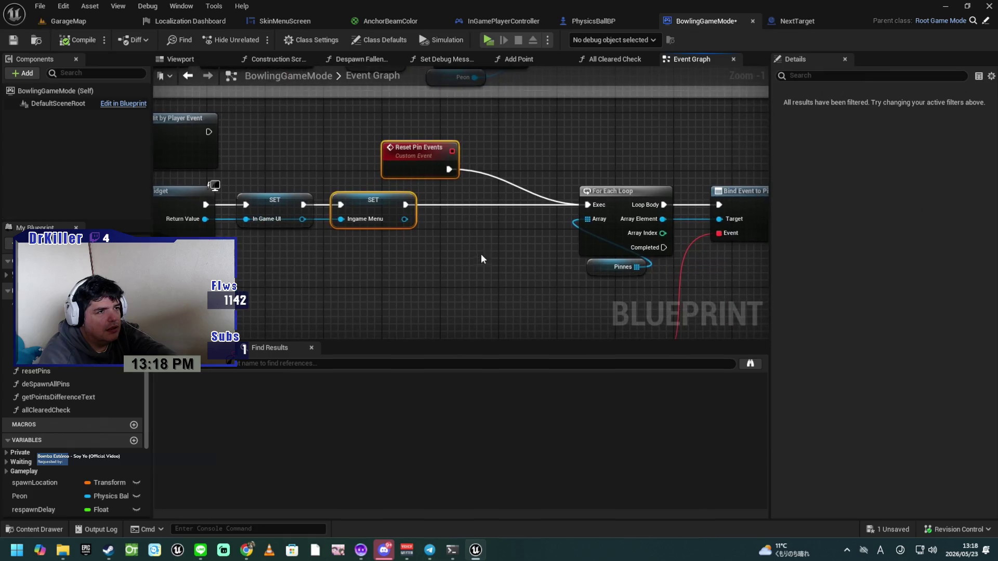
{"action": "left_click", "coordinate": [458, 232]}
{"action": "left_click", "coordinate": [424, 154]}
Step: Move the For Each Loop, Bind Event to Pin Hit Event and Pinnes nodes left beside Reset Pin Events
{"action": "left_click_drag", "start_coordinate": [545, 259], "coordinate": [443, 234]}
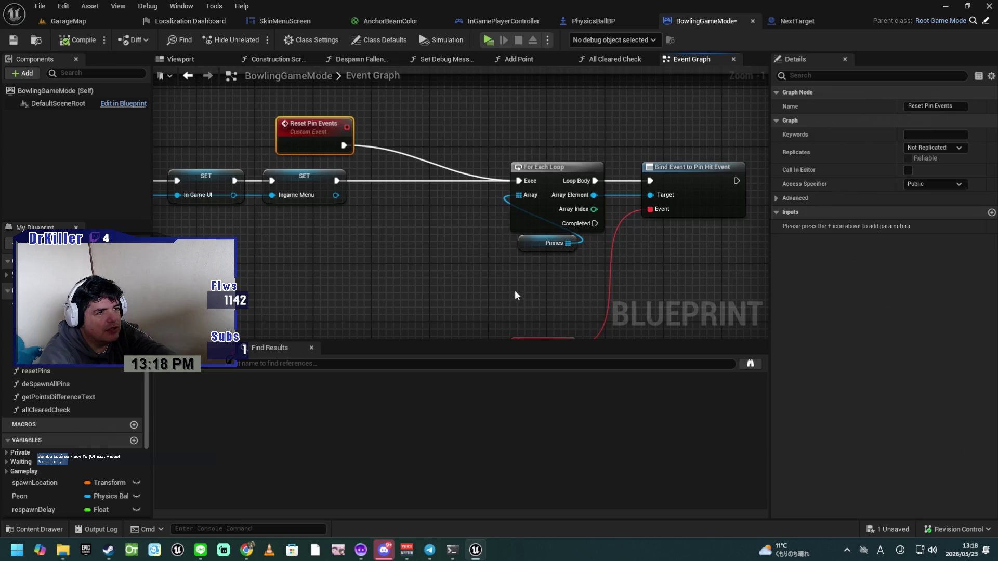
{"action": "left_click_drag", "start_coordinate": [540, 313], "coordinate": [498, 293]}
{"action": "mouse_move", "coordinate": [498, 130]}
{"action": "left_mouse_down"}
{"action": "mouse_move", "coordinate": [525, 172]}
{"action": "mouse_move", "coordinate": [659, 260]}
{"action": "left_mouse_up"}
{"action": "left_click_drag", "start_coordinate": [507, 159], "coordinate": [390, 159]}
{"action": "left_click_drag", "start_coordinate": [472, 296], "coordinate": [469, 223]}
{"action": "scroll", "coordinate": [424, 229], "scroll_direction": "down", "scroll_amount": 2}
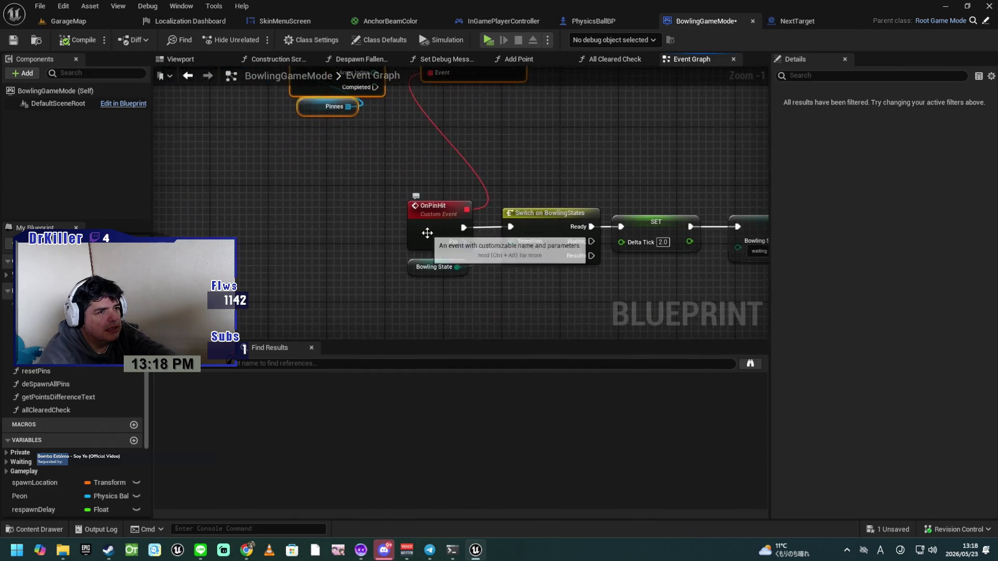
Step: Drag OnPinHit, Bowling State, Switch on BowlingStates and both SET nodes up under the pin-binding loop
{"action": "mouse_move", "coordinate": [437, 289]}
{"action": "left_mouse_down"}
{"action": "mouse_move", "coordinate": [381, 272]}
{"action": "mouse_move", "coordinate": [639, 176]}
{"action": "left_mouse_up"}
{"action": "mouse_move", "coordinate": [655, 217]}
{"action": "left_mouse_down"}
{"action": "mouse_move", "coordinate": [626, 183]}
{"action": "mouse_move", "coordinate": [586, 175]}
{"action": "left_mouse_up"}
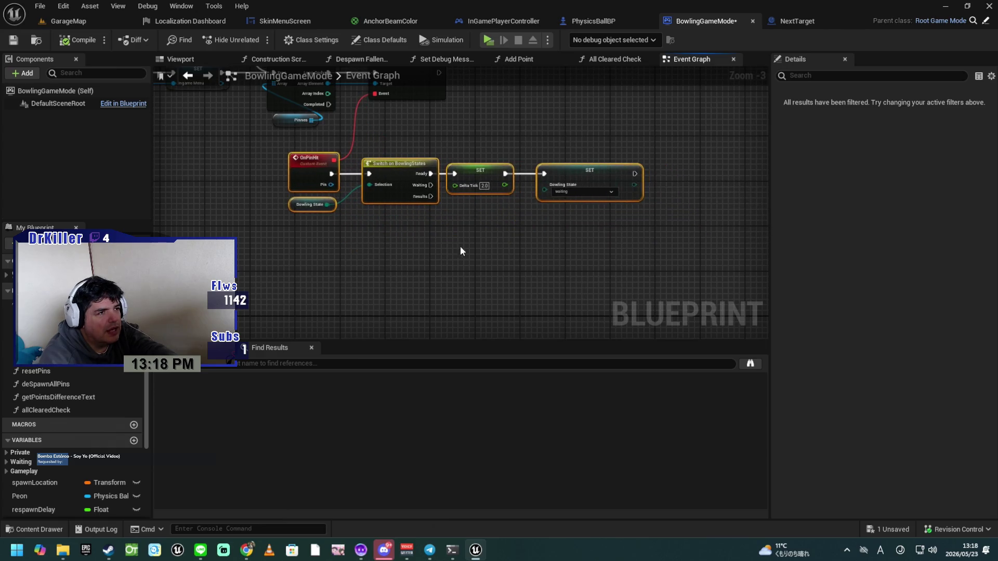
{"action": "scroll", "coordinate": [469, 244], "scroll_direction": "up", "scroll_amount": 3}
{"action": "left_click_drag", "start_coordinate": [380, 231], "coordinate": [499, 351]}
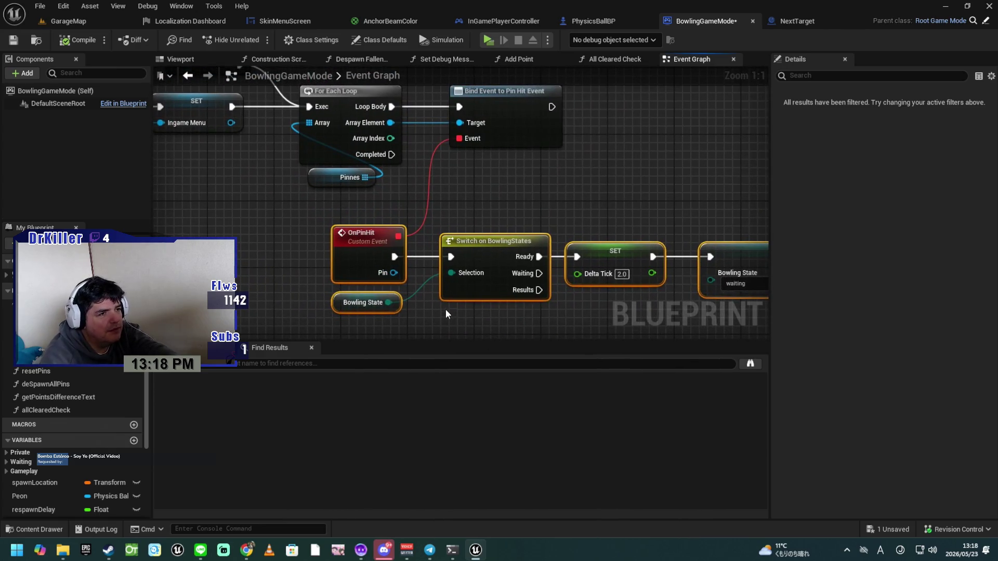
{"action": "left_click", "coordinate": [397, 320]}
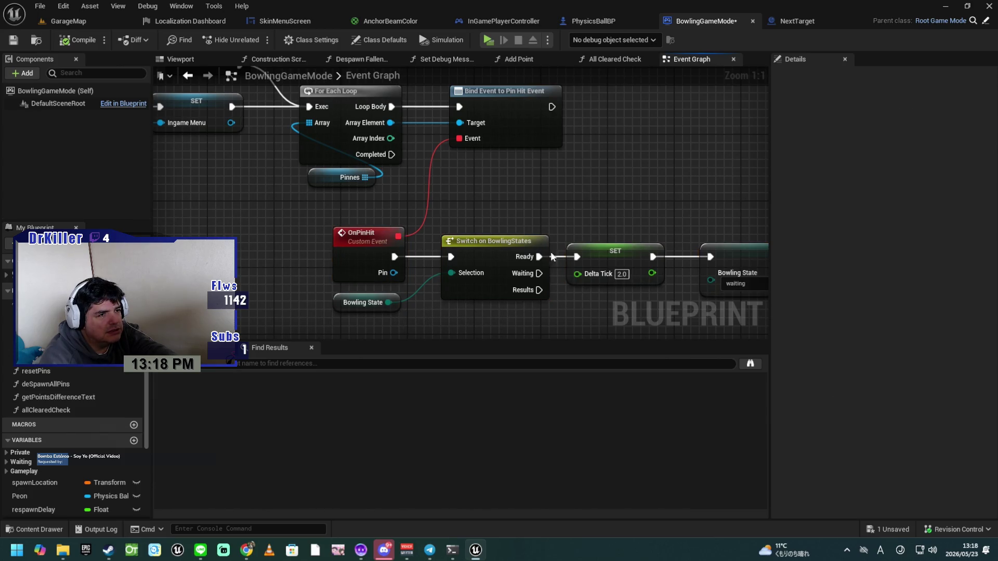
{"action": "mouse_move", "coordinate": [595, 300]}
{"action": "left_mouse_down"}
{"action": "mouse_move", "coordinate": [492, 276]}
{"action": "mouse_move", "coordinate": [423, 276]}
{"action": "left_mouse_up"}
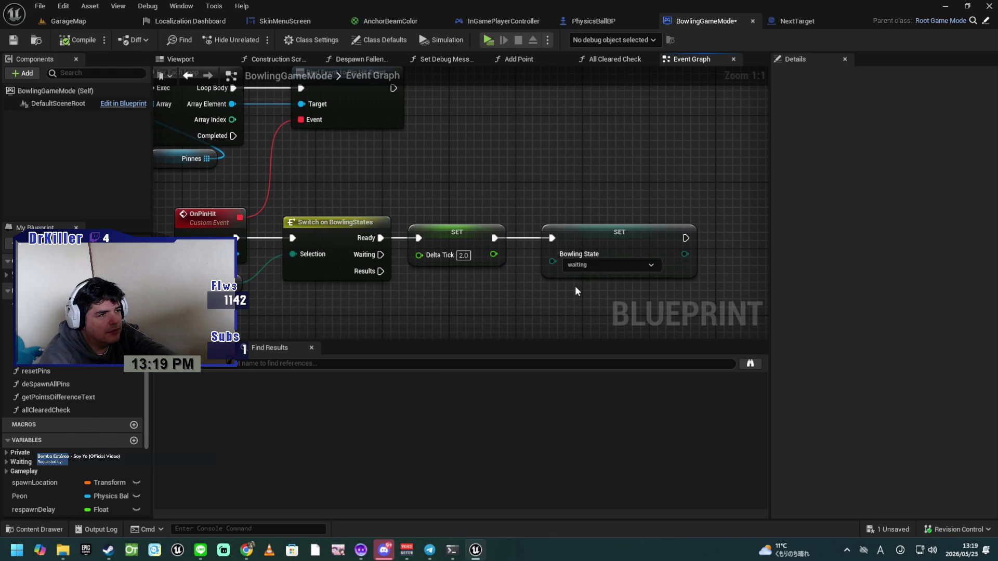
{"action": "scroll", "coordinate": [570, 293], "scroll_direction": "down", "scroll_amount": 3}
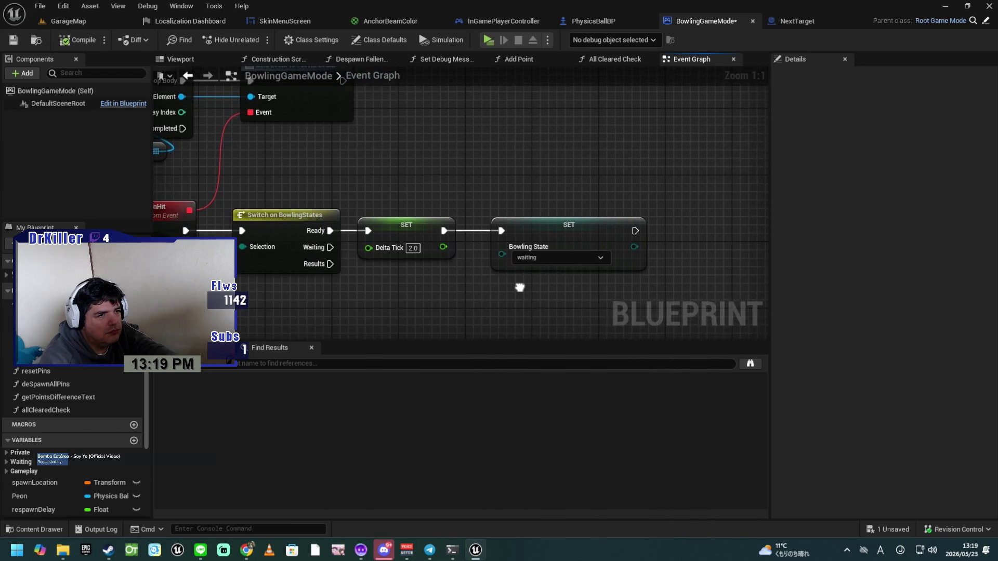
{"action": "mouse_move", "coordinate": [509, 279]}
{"action": "left_mouse_down"}
{"action": "mouse_move", "coordinate": [473, 292]}
{"action": "mouse_move", "coordinate": [543, 334]}
{"action": "mouse_move", "coordinate": [549, 311]}
{"action": "left_mouse_up"}
{"action": "scroll", "coordinate": [549, 304], "scroll_direction": "down", "scroll_amount": 4}
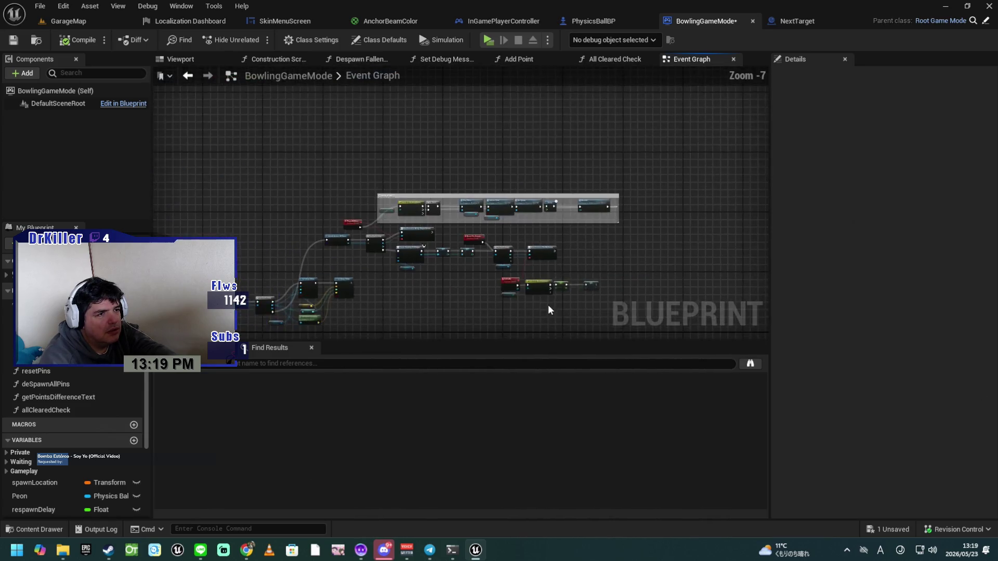
{"action": "scroll", "coordinate": [545, 232], "scroll_direction": "up", "scroll_amount": 3}
{"action": "left_click_drag", "start_coordinate": [546, 233], "coordinate": [696, 201]}
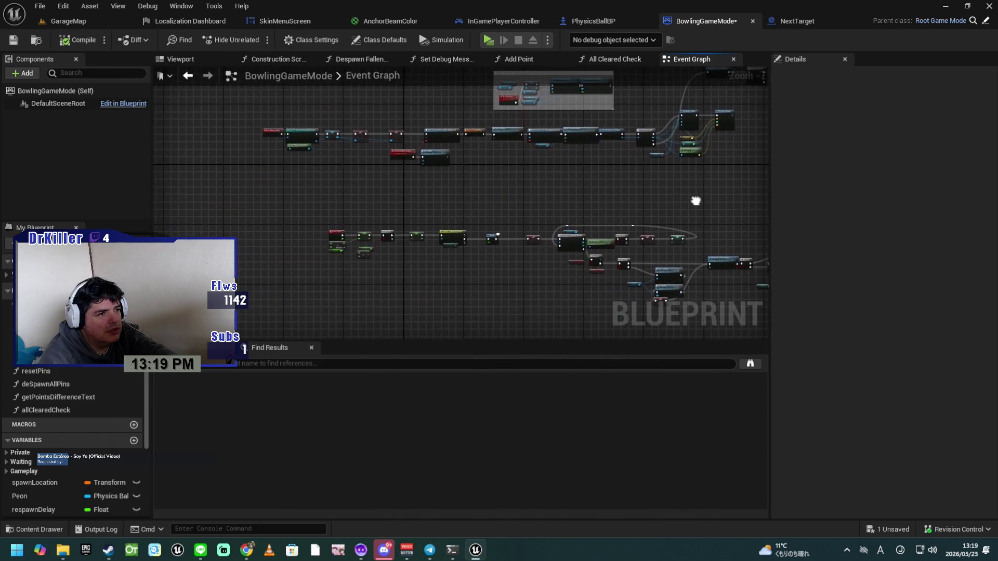
{"action": "mouse_move", "coordinate": [603, 213]}
{"action": "left_mouse_down"}
{"action": "mouse_move", "coordinate": [372, 314]}
{"action": "mouse_move", "coordinate": [360, 302]}
{"action": "mouse_move", "coordinate": [417, 284]}
{"action": "left_mouse_up"}
{"action": "scroll", "coordinate": [466, 304], "scroll_direction": "up", "scroll_amount": 4}
{"action": "mouse_move", "coordinate": [373, 218]}
{"action": "left_mouse_down"}
{"action": "mouse_move", "coordinate": [438, 306]}
{"action": "mouse_move", "coordinate": [461, 310]}
{"action": "mouse_move", "coordinate": [390, 305]}
{"action": "left_mouse_up"}
{"action": "scroll", "coordinate": [438, 306], "scroll_direction": "up", "scroll_amount": 3}
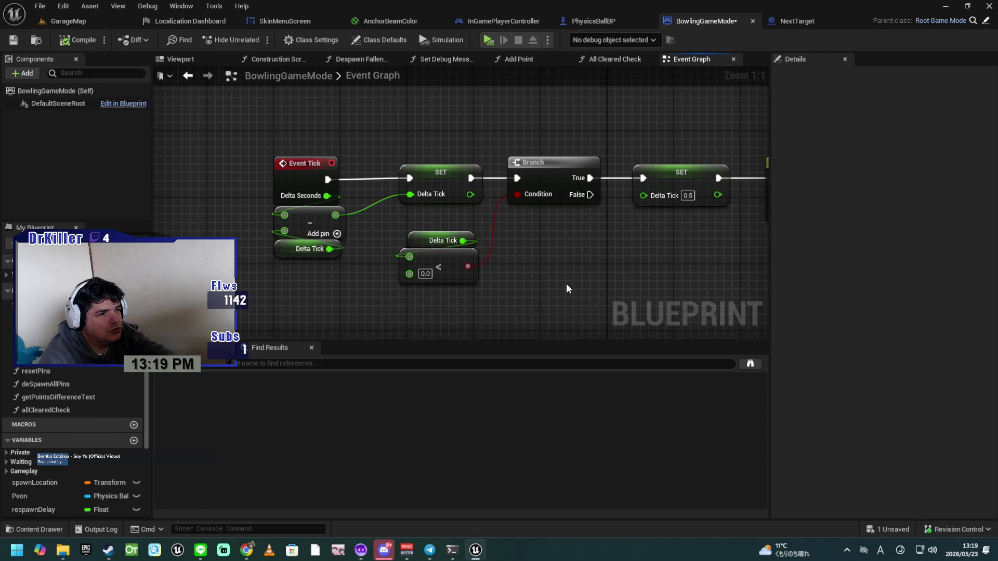
{"action": "mouse_move", "coordinate": [561, 283]}
{"action": "left_mouse_down"}
{"action": "mouse_move", "coordinate": [542, 284]}
{"action": "mouse_move", "coordinate": [566, 289]}
{"action": "mouse_move", "coordinate": [485, 261]}
{"action": "mouse_move", "coordinate": [446, 270]}
{"action": "mouse_move", "coordinate": [415, 256]}
{"action": "mouse_move", "coordinate": [459, 254]}
{"action": "mouse_move", "coordinate": [364, 248]}
{"action": "left_mouse_up"}
{"action": "left_click_drag", "start_coordinate": [512, 249], "coordinate": [369, 249]}
{"action": "left_click_drag", "start_coordinate": [520, 255], "coordinate": [432, 257]}
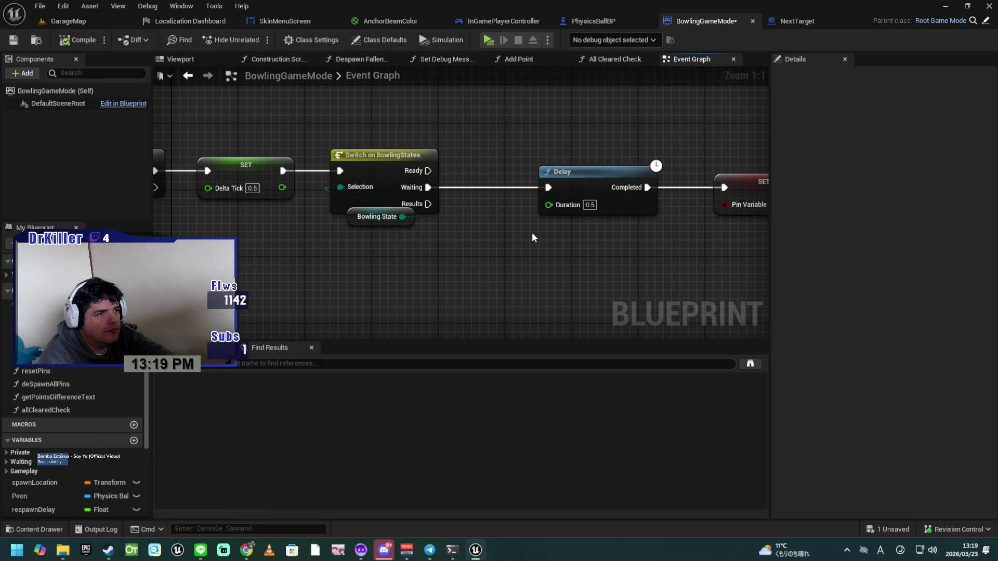
Step: Shift the Delay node slightly left beside the For Each Loop with Break
{"action": "left_click_drag", "start_coordinate": [655, 233], "coordinate": [505, 236]}
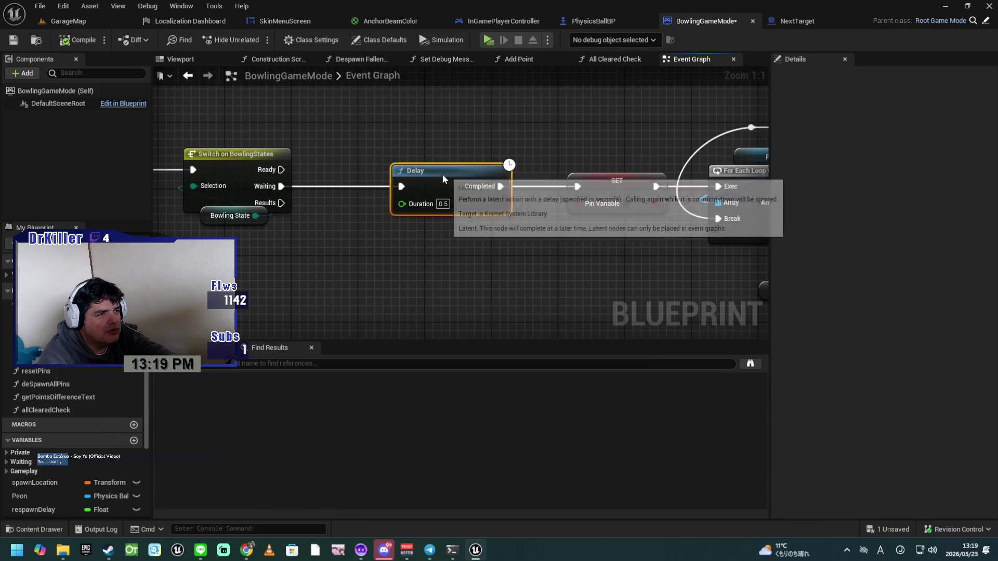
{"action": "left_click_drag", "start_coordinate": [444, 174], "coordinate": [384, 173]}
{"action": "left_click_drag", "start_coordinate": [478, 251], "coordinate": [400, 243]}
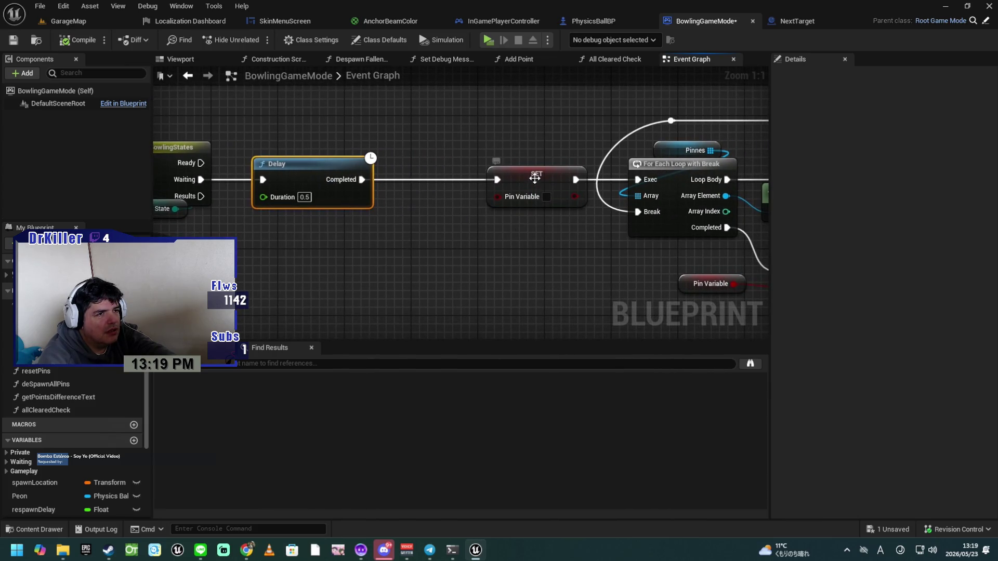
{"action": "left_click", "coordinate": [457, 179]}
{"action": "mouse_move", "coordinate": [473, 257]}
{"action": "left_mouse_down"}
{"action": "mouse_move", "coordinate": [370, 247]}
{"action": "mouse_move", "coordinate": [309, 260]}
{"action": "left_mouse_up"}
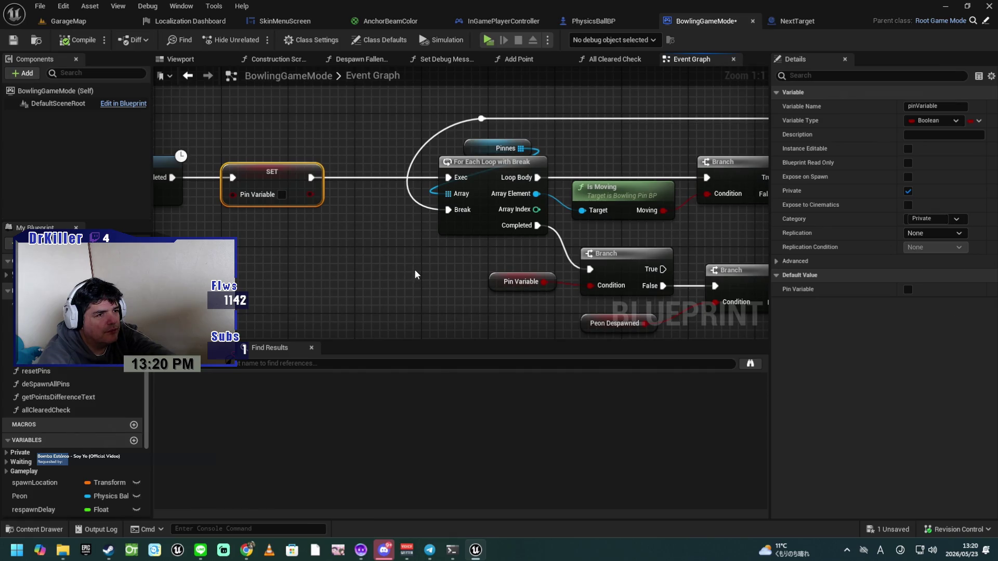
{"action": "left_click_drag", "start_coordinate": [415, 274], "coordinate": [316, 266]}
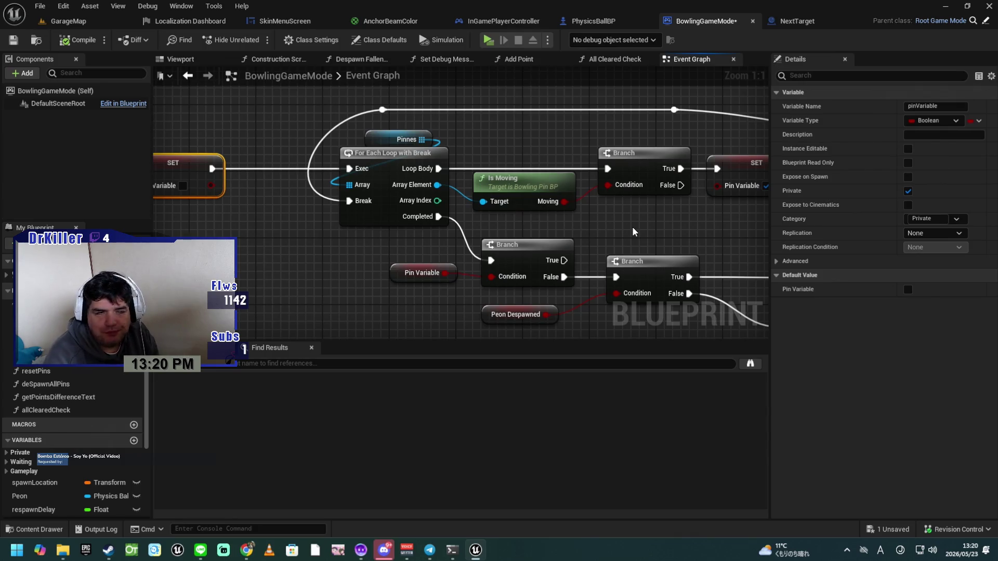
Step: Nudge the Despawned Pins getter into place on the despawn path and save BowlingGameMode
{"action": "mouse_move", "coordinate": [733, 228]}
{"action": "left_mouse_down"}
{"action": "mouse_move", "coordinate": [574, 200]}
{"action": "mouse_move", "coordinate": [494, 154]}
{"action": "left_mouse_up"}
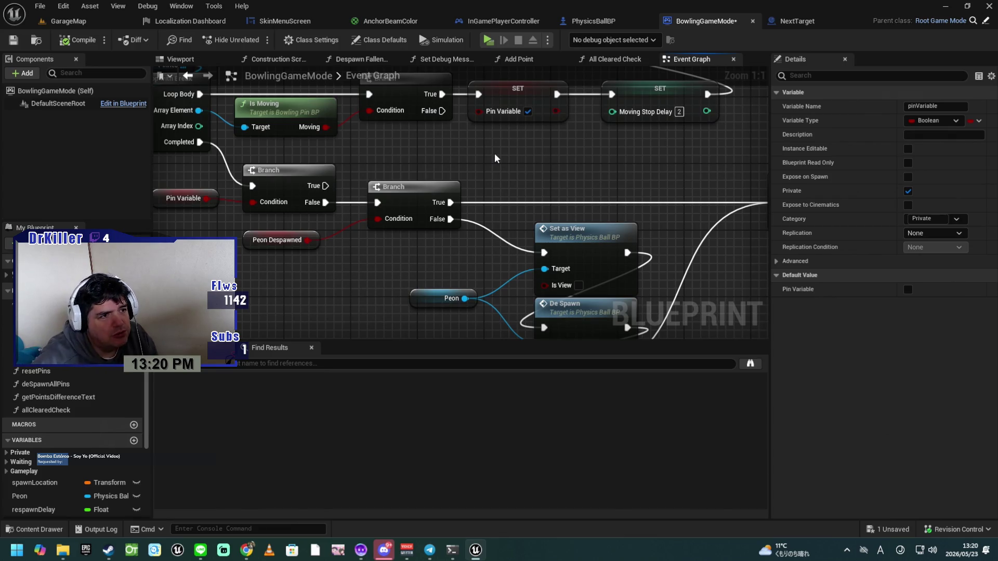
{"action": "left_click_drag", "start_coordinate": [607, 184], "coordinate": [549, 128]}
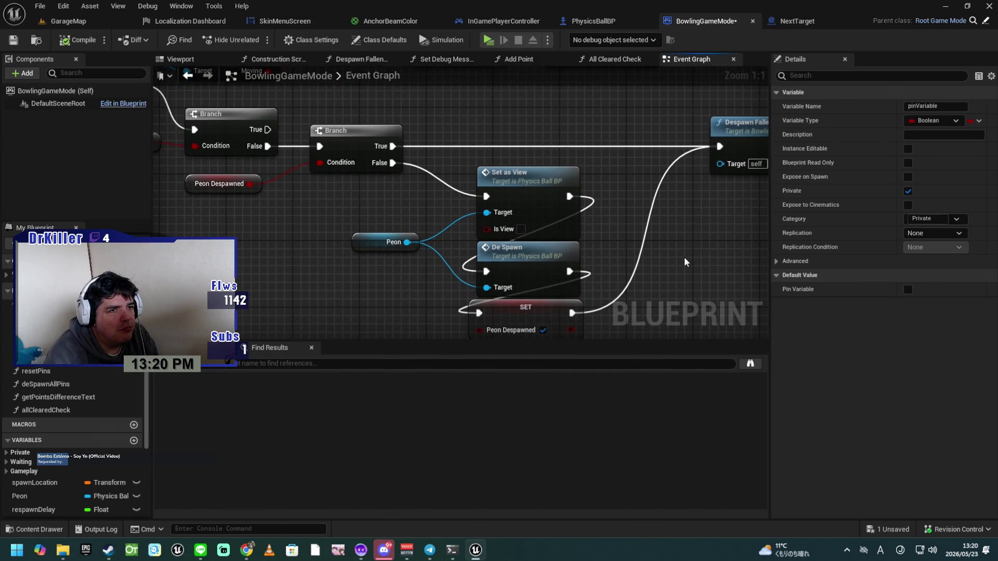
{"action": "left_click_drag", "start_coordinate": [697, 262], "coordinate": [457, 265]}
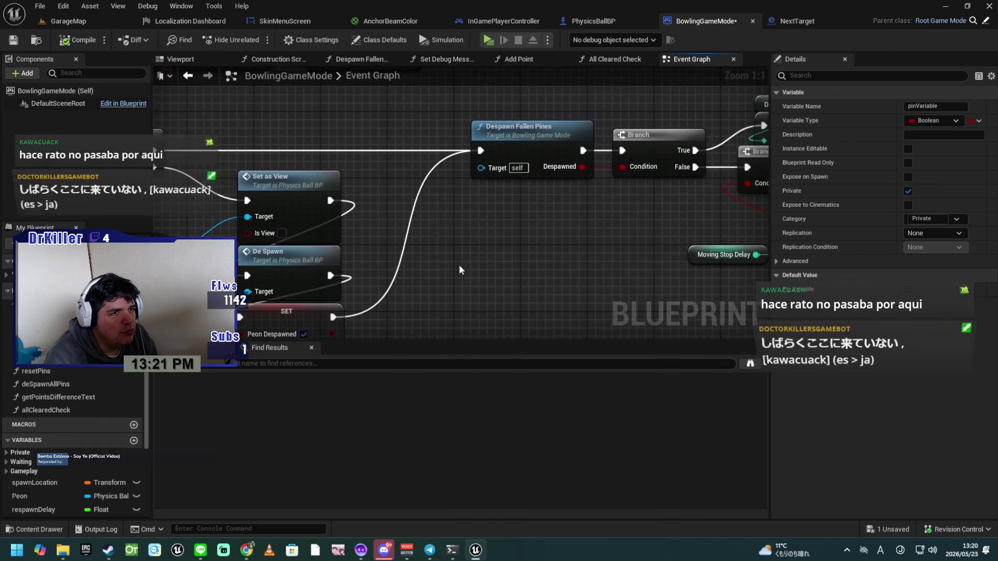
{"action": "left_click_drag", "start_coordinate": [570, 261], "coordinate": [552, 252]}
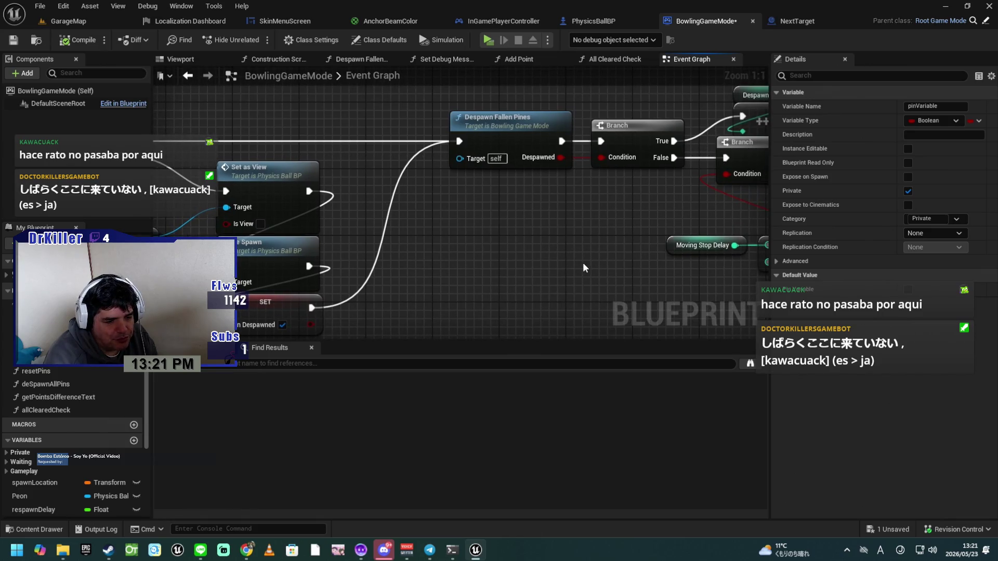
{"action": "mouse_move", "coordinate": [554, 267]}
{"action": "left_mouse_down"}
{"action": "mouse_move", "coordinate": [457, 281]}
{"action": "mouse_move", "coordinate": [458, 256]}
{"action": "mouse_move", "coordinate": [413, 260]}
{"action": "left_mouse_up"}
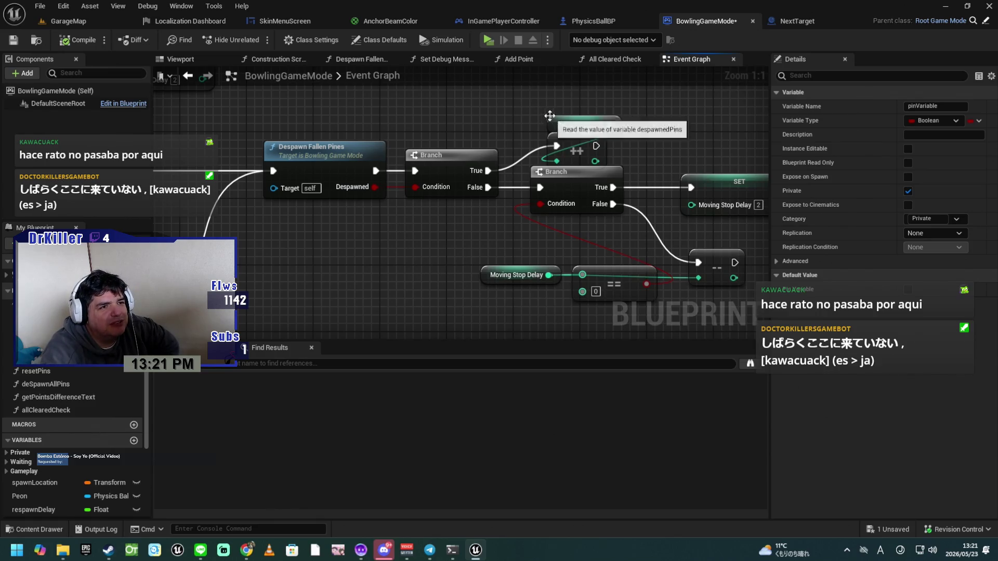
{"action": "left_click_drag", "start_coordinate": [557, 125], "coordinate": [548, 125]}
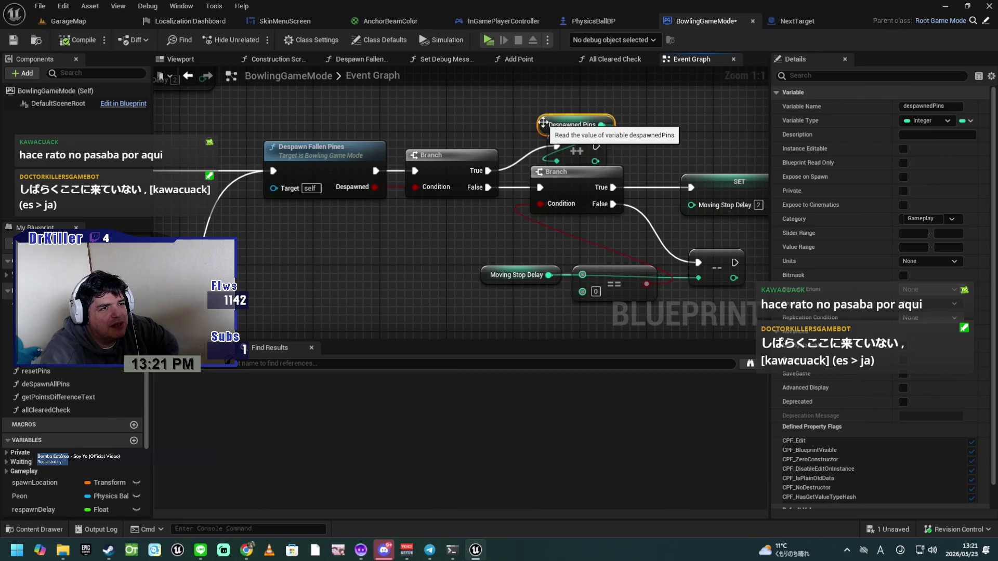
{"action": "left_click", "coordinate": [14, 41]}
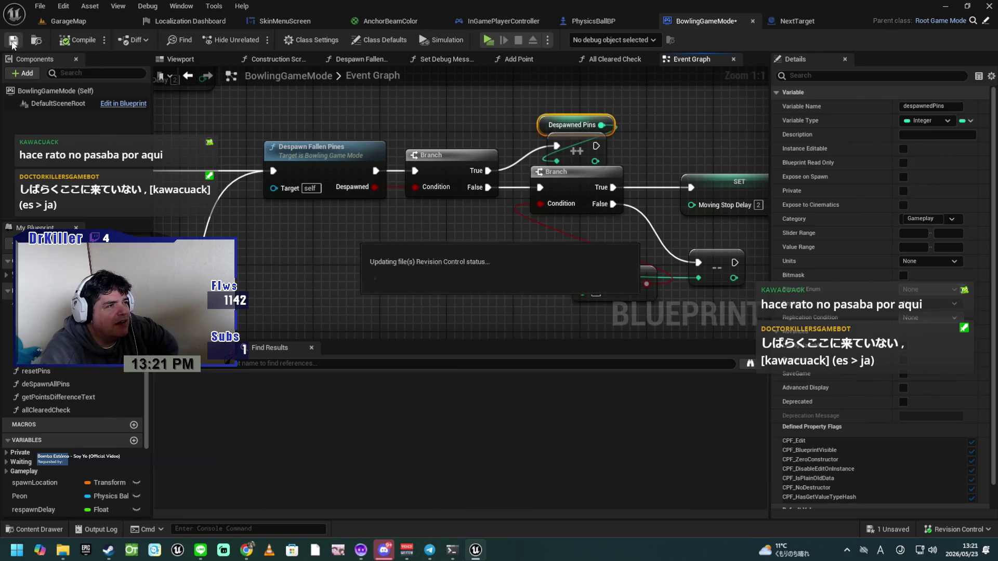
Step: Move the Moving Stop Delay comparison and SET Moving Stop Delay nodes left to close the gaps
{"action": "left_click_drag", "start_coordinate": [435, 258], "coordinate": [362, 251]}
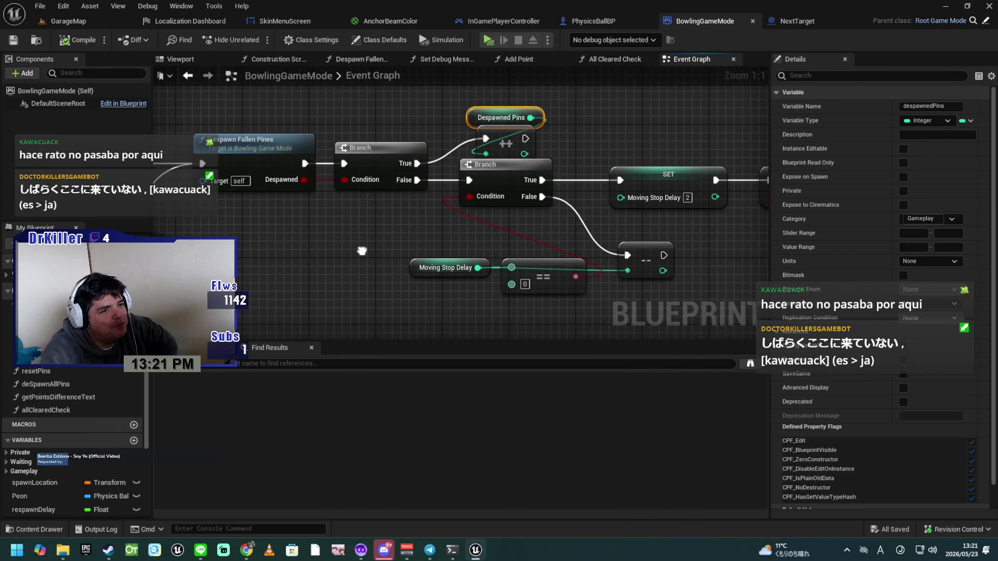
{"action": "mouse_move", "coordinate": [427, 315]}
{"action": "left_mouse_down"}
{"action": "mouse_move", "coordinate": [640, 266]}
{"action": "mouse_move", "coordinate": [635, 245]}
{"action": "mouse_move", "coordinate": [601, 235]}
{"action": "left_mouse_up"}
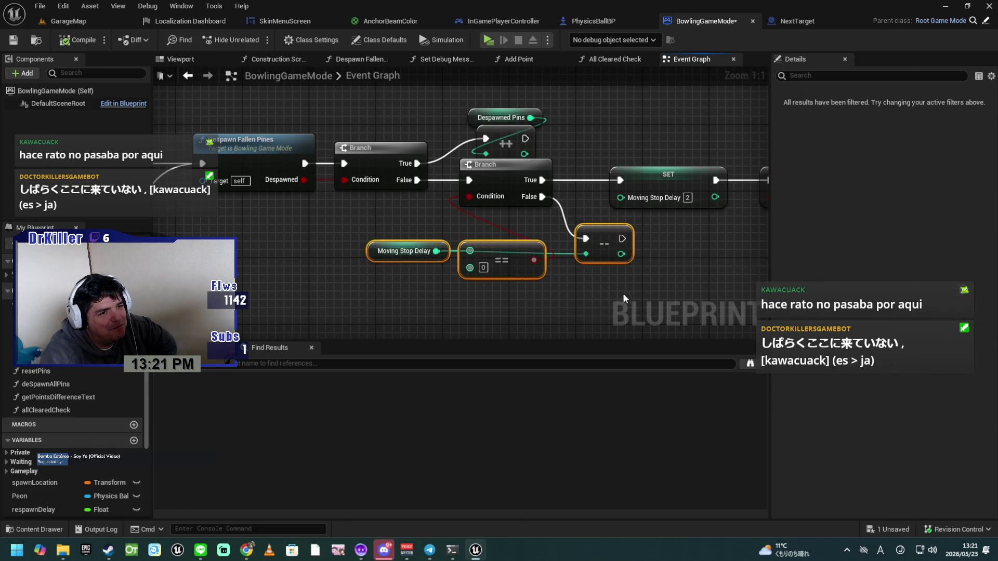
{"action": "left_click", "coordinate": [556, 193]}
{"action": "left_click_drag", "start_coordinate": [555, 193], "coordinate": [539, 193]}
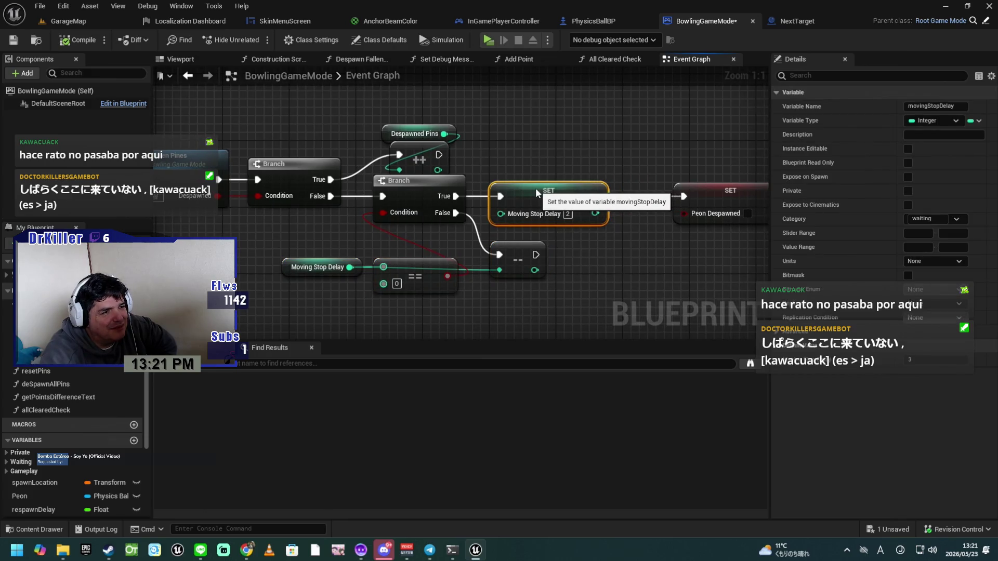
{"action": "left_click_drag", "start_coordinate": [702, 192], "coordinate": [654, 187]}
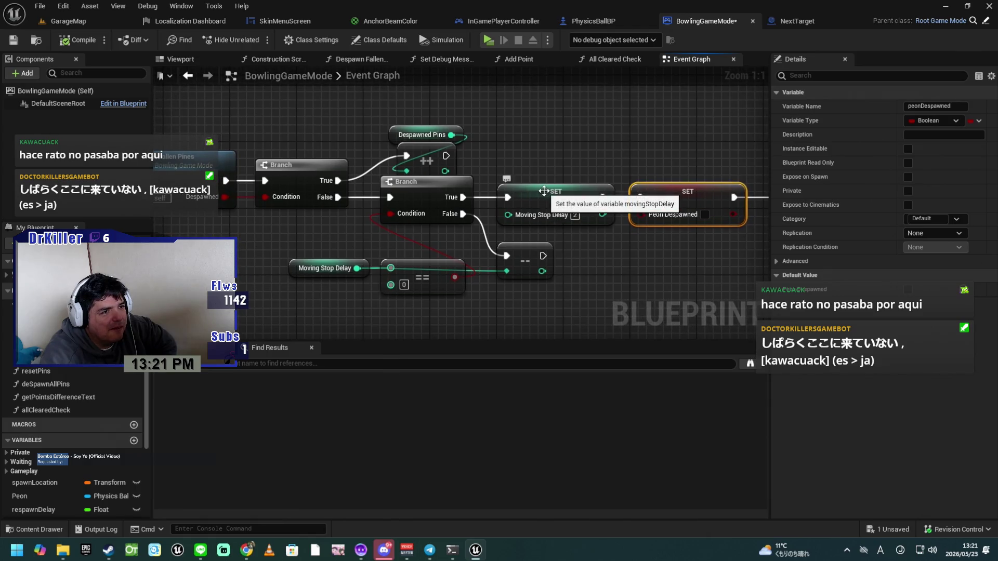
{"action": "left_click_drag", "start_coordinate": [548, 192], "coordinate": [539, 190]}
Step: Pull SET Peon Despawned and the Results call left, closer to SET Moving Stop Delay
{"action": "left_click_drag", "start_coordinate": [638, 247], "coordinate": [454, 242]}
{"action": "mouse_move", "coordinate": [677, 134]}
{"action": "left_mouse_down"}
{"action": "mouse_move", "coordinate": [561, 201]}
{"action": "mouse_move", "coordinate": [507, 193]}
{"action": "left_mouse_up"}
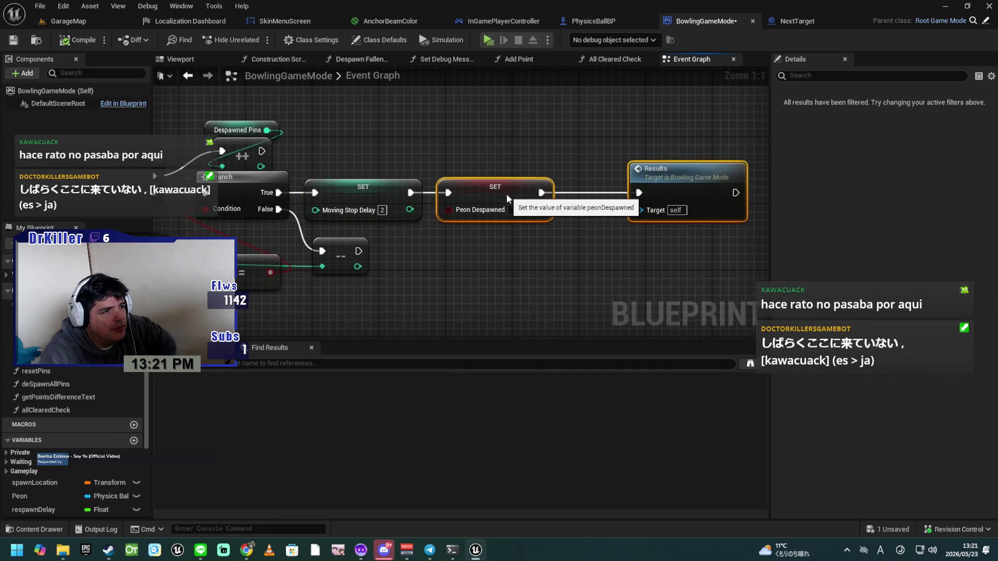
{"action": "left_click", "coordinate": [576, 260]}
{"action": "left_click_drag", "start_coordinate": [664, 179], "coordinate": [613, 178]}
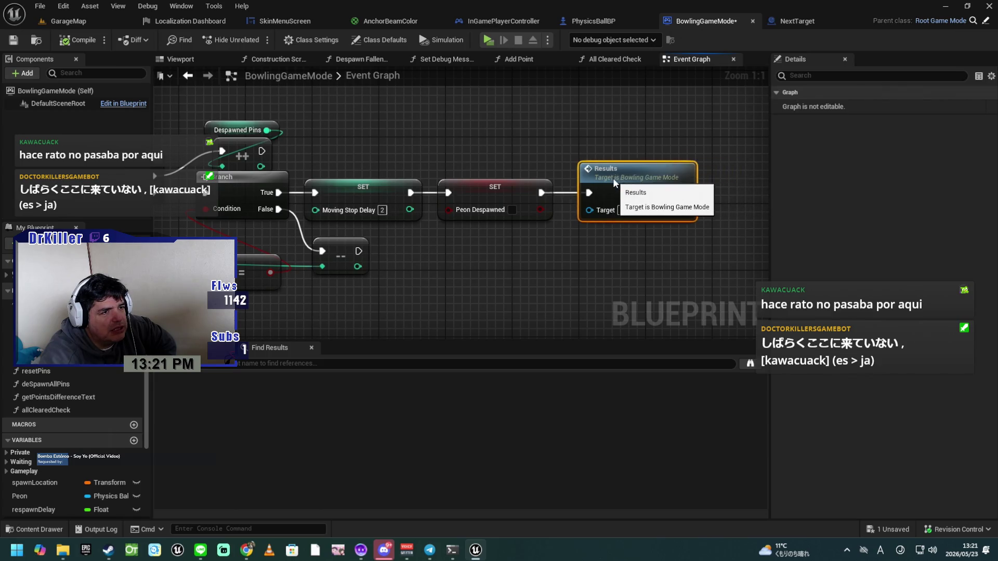
Step: Pan across the Event Graph to review the tidied path from Despawn Fallen Pines to Results
{"action": "left_click_drag", "start_coordinate": [355, 283], "coordinate": [724, 291]}
{"action": "mouse_move", "coordinate": [397, 263]}
{"action": "left_mouse_down"}
{"action": "mouse_move", "coordinate": [555, 224]}
{"action": "mouse_move", "coordinate": [586, 166]}
{"action": "left_mouse_up"}
{"action": "mouse_move", "coordinate": [535, 208]}
{"action": "left_mouse_down"}
{"action": "mouse_move", "coordinate": [508, 252]}
{"action": "mouse_move", "coordinate": [530, 234]}
{"action": "mouse_move", "coordinate": [598, 234]}
{"action": "left_mouse_up"}
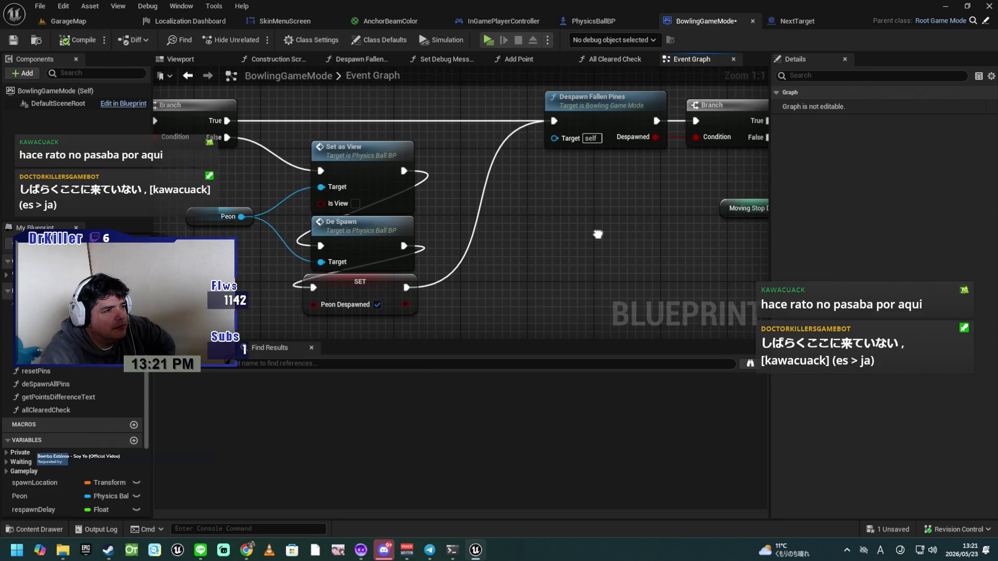
{"action": "mouse_move", "coordinate": [598, 234]}
{"action": "left_mouse_down"}
{"action": "mouse_move", "coordinate": [585, 233]}
{"action": "mouse_move", "coordinate": [716, 274]}
{"action": "mouse_move", "coordinate": [577, 229]}
{"action": "mouse_move", "coordinate": [655, 229]}
{"action": "mouse_move", "coordinate": [278, 231]}
{"action": "mouse_move", "coordinate": [712, 293]}
{"action": "mouse_move", "coordinate": [404, 241]}
{"action": "mouse_move", "coordinate": [705, 272]}
{"action": "mouse_move", "coordinate": [397, 209]}
{"action": "mouse_move", "coordinate": [322, 211]}
{"action": "mouse_move", "coordinate": [447, 244]}
{"action": "mouse_move", "coordinate": [378, 247]}
{"action": "left_mouse_up"}
{"action": "mouse_move", "coordinate": [682, 284]}
{"action": "left_mouse_down"}
{"action": "mouse_move", "coordinate": [691, 272]}
{"action": "mouse_move", "coordinate": [635, 260]}
{"action": "mouse_move", "coordinate": [473, 301]}
{"action": "left_mouse_up"}
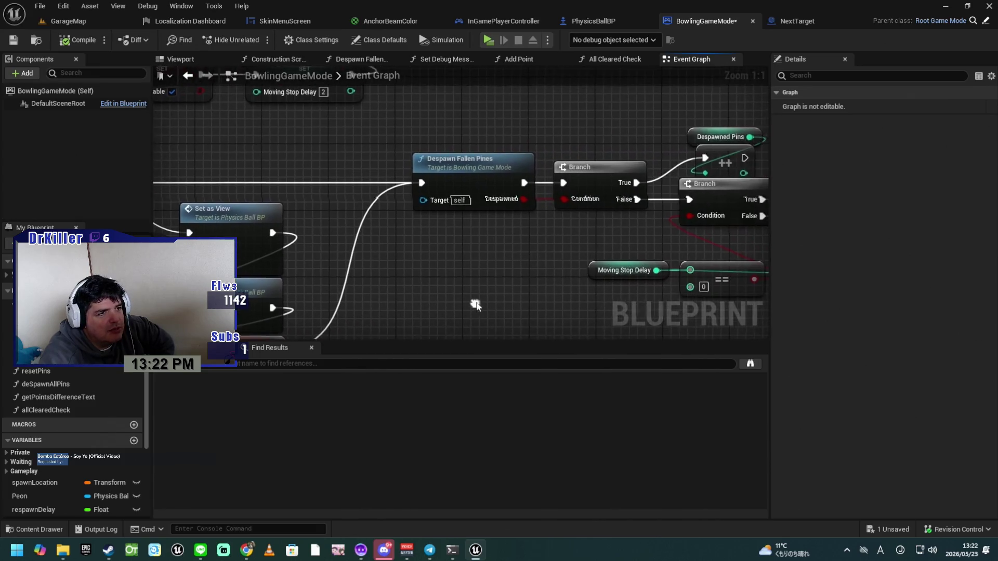
{"action": "left_click_drag", "start_coordinate": [533, 286], "coordinate": [350, 265]}
{"action": "mouse_move", "coordinate": [745, 275]}
{"action": "left_mouse_down"}
{"action": "mouse_move", "coordinate": [489, 299]}
{"action": "mouse_move", "coordinate": [552, 271]}
{"action": "left_mouse_up"}
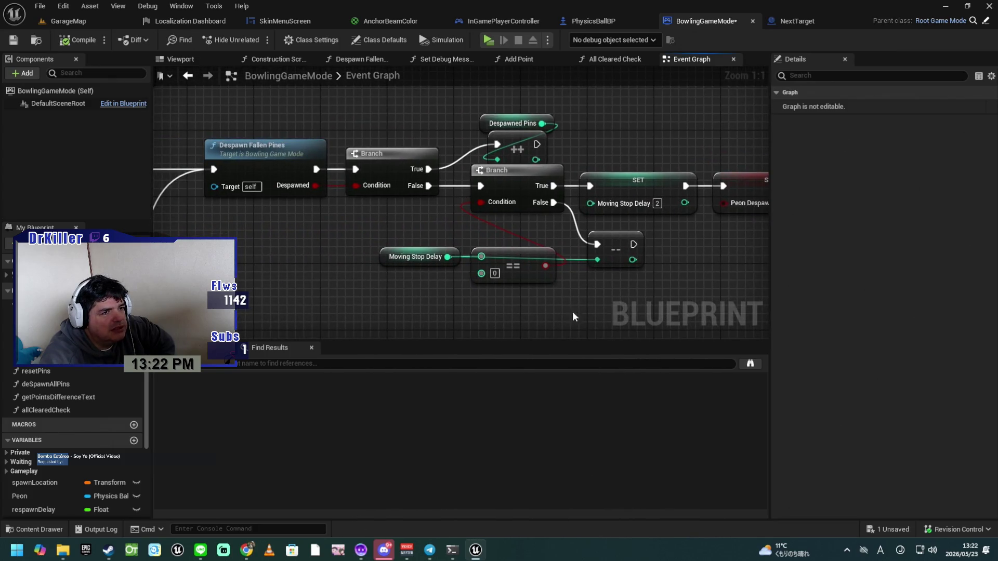
{"action": "left_click_drag", "start_coordinate": [678, 283], "coordinate": [343, 285]}
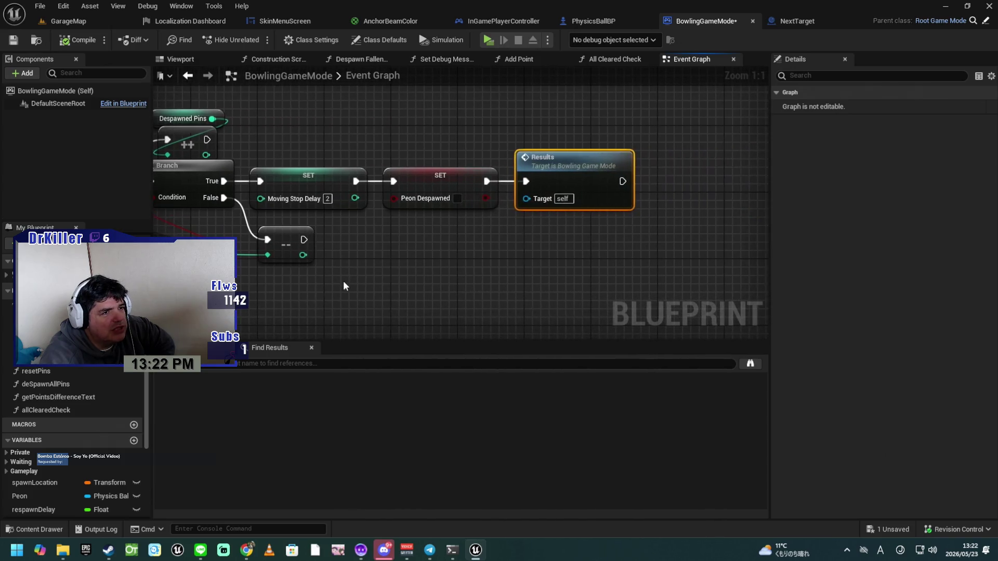
{"action": "double_click", "coordinate": [589, 167]}
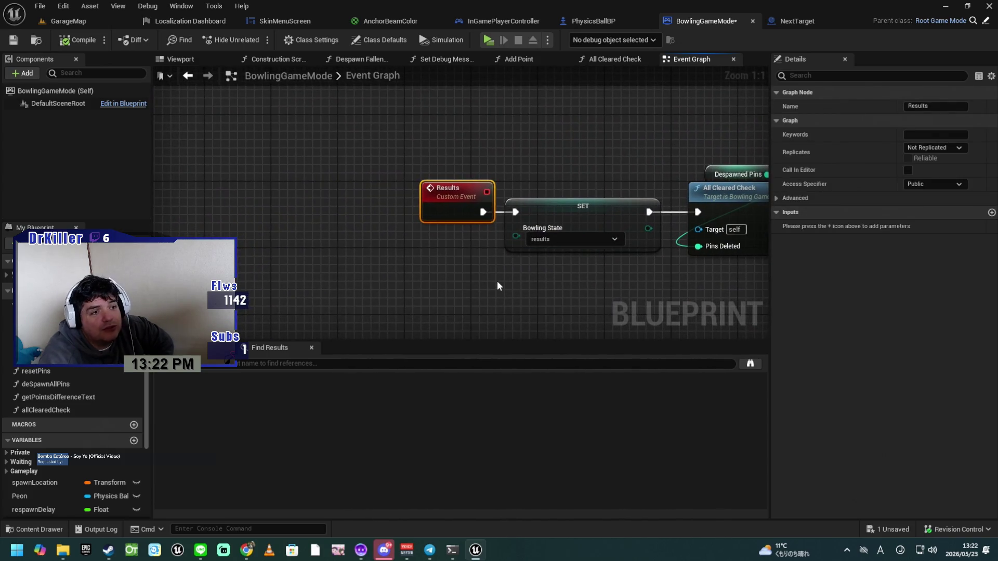
{"action": "mouse_move", "coordinate": [542, 276]}
{"action": "left_mouse_down"}
{"action": "mouse_move", "coordinate": [424, 269]}
{"action": "mouse_move", "coordinate": [367, 281]}
{"action": "left_mouse_up"}
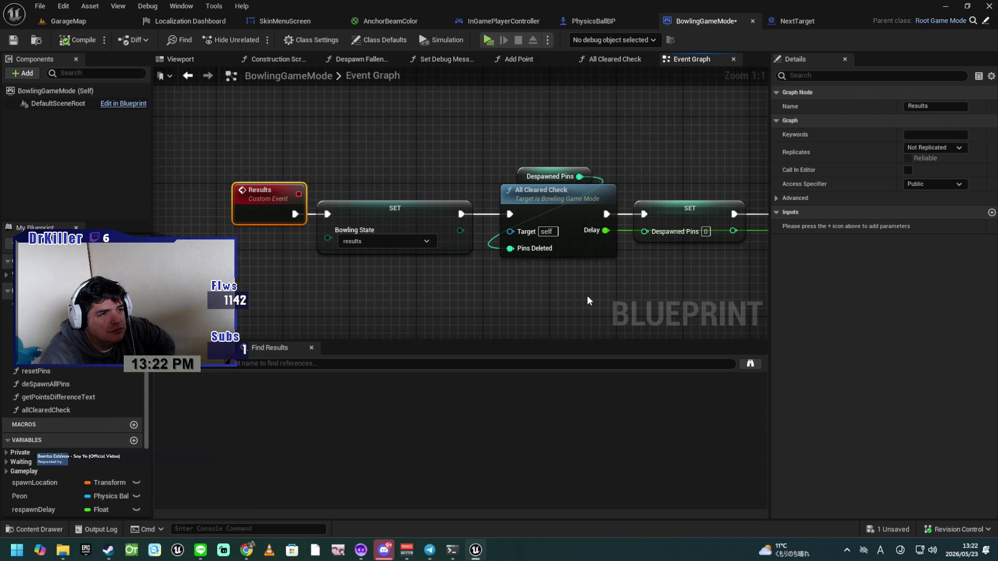
{"action": "left_click_drag", "start_coordinate": [622, 294], "coordinate": [463, 276]}
{"action": "mouse_move", "coordinate": [642, 265]}
{"action": "left_mouse_down"}
{"action": "mouse_move", "coordinate": [557, 273]}
{"action": "mouse_move", "coordinate": [690, 265]}
{"action": "mouse_move", "coordinate": [499, 276]}
{"action": "left_mouse_up"}
{"action": "left_click_drag", "start_coordinate": [694, 268], "coordinate": [468, 269]}
{"action": "left_click_drag", "start_coordinate": [557, 298], "coordinate": [432, 299]}
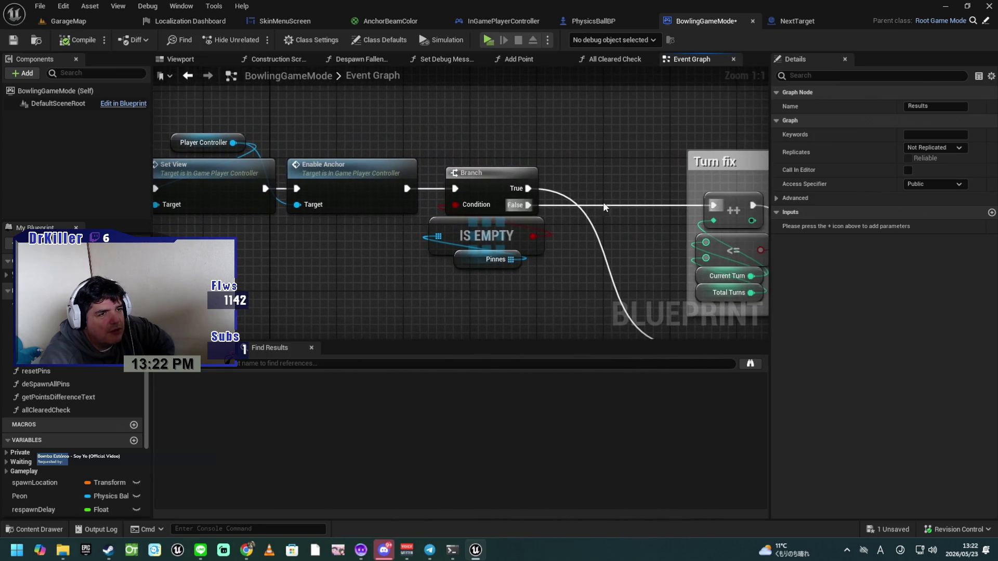
{"action": "scroll", "coordinate": [492, 252], "scroll_direction": "down", "scroll_amount": 5}
{"action": "scroll", "coordinate": [419, 291], "scroll_direction": "up", "scroll_amount": 4}
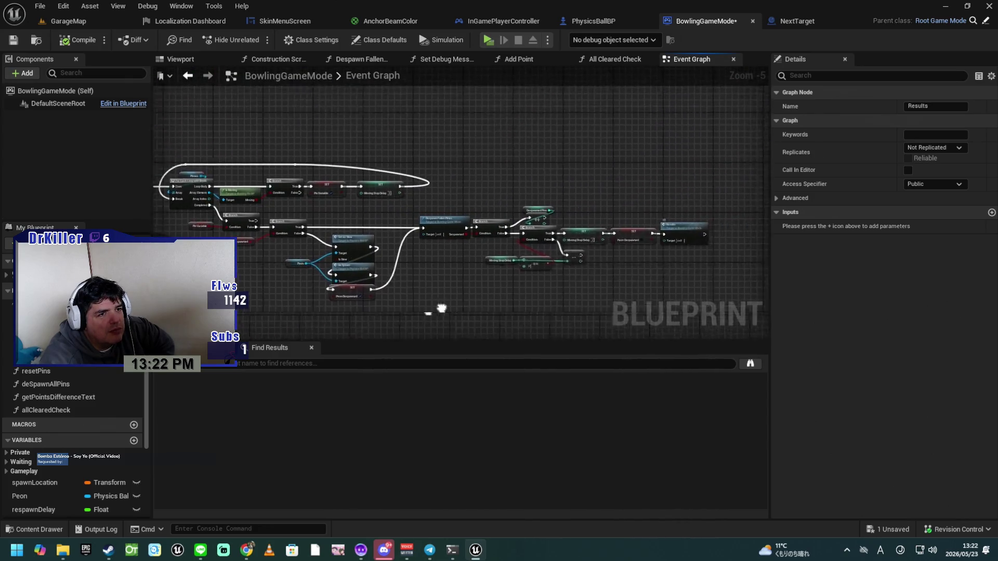
{"action": "left_click_drag", "start_coordinate": [443, 286], "coordinate": [467, 311]}
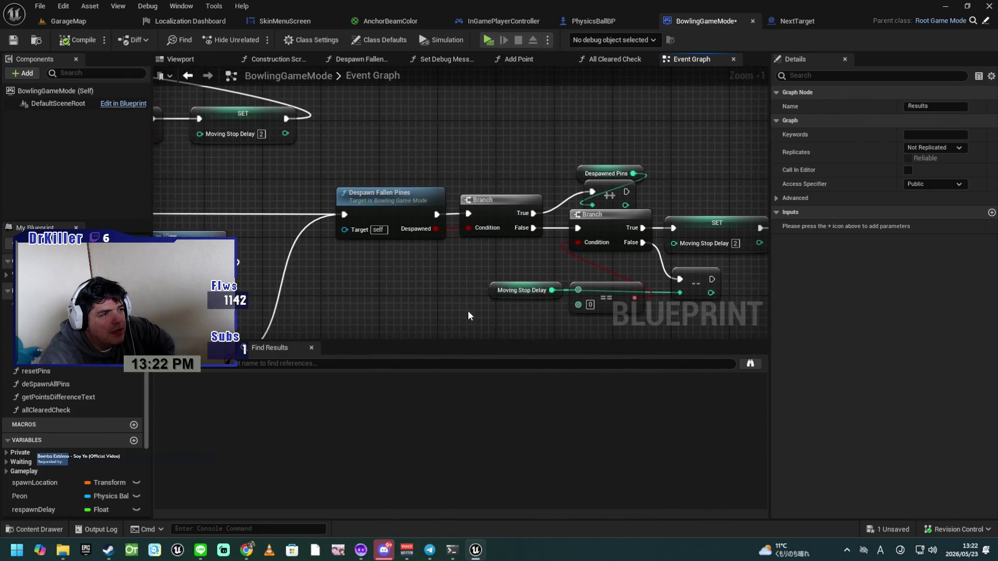
{"action": "mouse_move", "coordinate": [428, 255]}
{"action": "left_mouse_down"}
{"action": "mouse_move", "coordinate": [531, 218]}
{"action": "mouse_move", "coordinate": [546, 217]}
{"action": "mouse_move", "coordinate": [465, 243]}
{"action": "mouse_move", "coordinate": [708, 185]}
{"action": "mouse_move", "coordinate": [670, 198]}
{"action": "mouse_move", "coordinate": [731, 210]}
{"action": "mouse_move", "coordinate": [465, 240]}
{"action": "mouse_move", "coordinate": [473, 251]}
{"action": "left_mouse_up"}
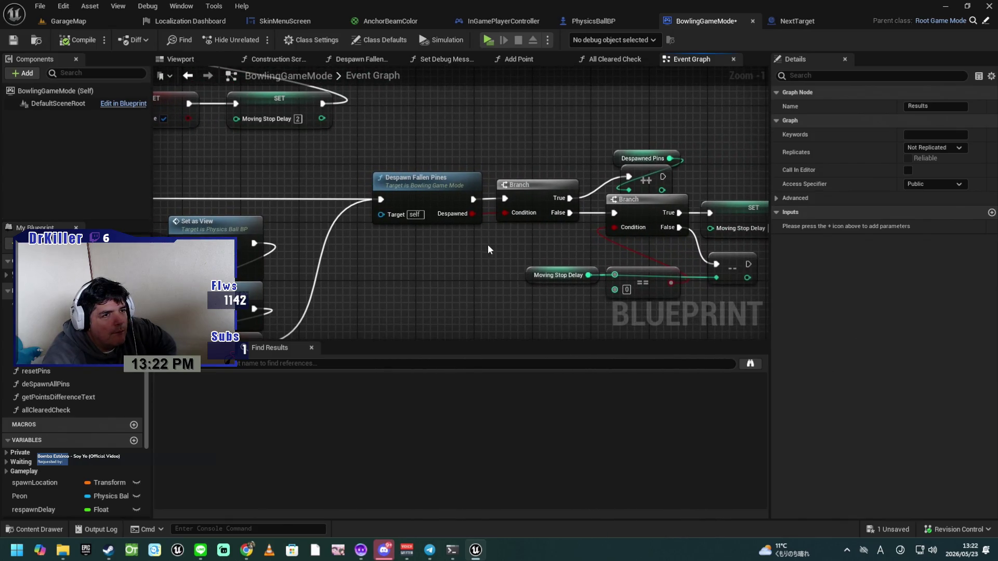
{"action": "left_click_drag", "start_coordinate": [569, 256], "coordinate": [429, 241]}
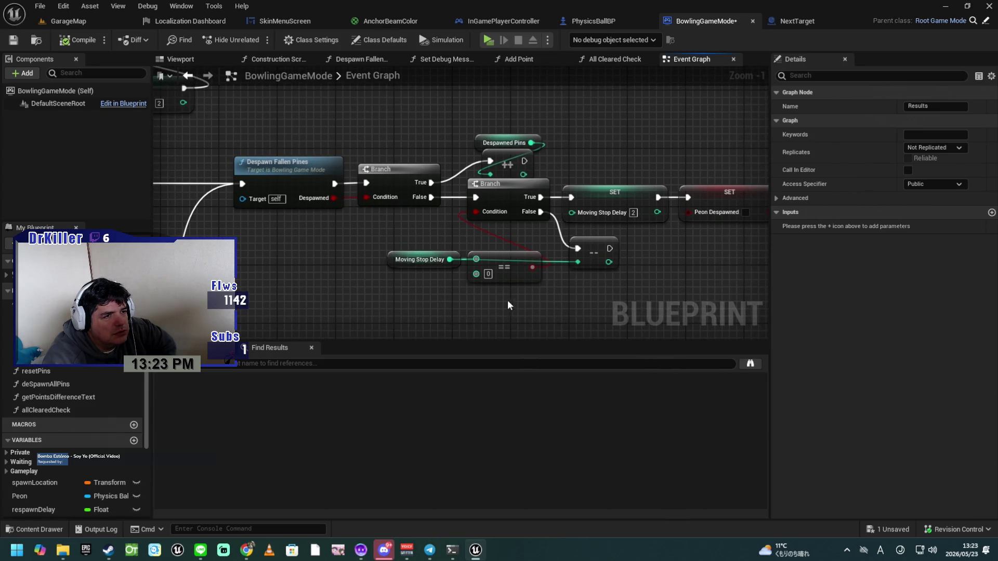
{"action": "scroll", "coordinate": [531, 301], "scroll_direction": "up", "scroll_amount": 1}
{"action": "left_click_drag", "start_coordinate": [553, 300], "coordinate": [412, 305]}
{"action": "mouse_move", "coordinate": [593, 239]}
{"action": "left_mouse_down"}
{"action": "mouse_move", "coordinate": [564, 238]}
{"action": "mouse_move", "coordinate": [742, 238]}
{"action": "left_mouse_up"}
{"action": "mouse_move", "coordinate": [667, 258]}
{"action": "left_mouse_down"}
{"action": "mouse_move", "coordinate": [644, 246]}
{"action": "mouse_move", "coordinate": [638, 261]}
{"action": "left_mouse_up"}
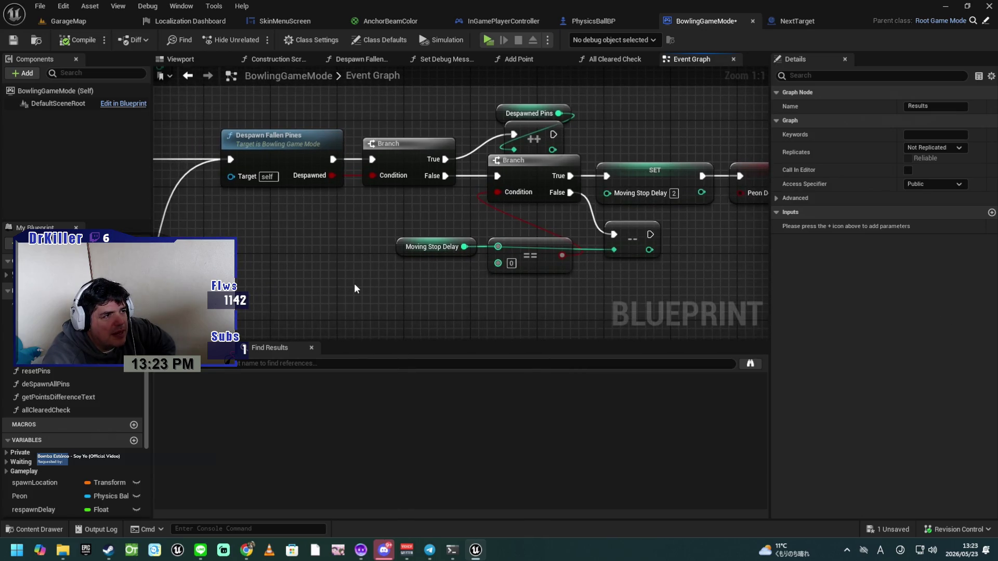
{"action": "scroll", "coordinate": [354, 282], "scroll_direction": "down", "scroll_amount": 2}
{"action": "left_click_drag", "start_coordinate": [326, 284], "coordinate": [546, 267]}
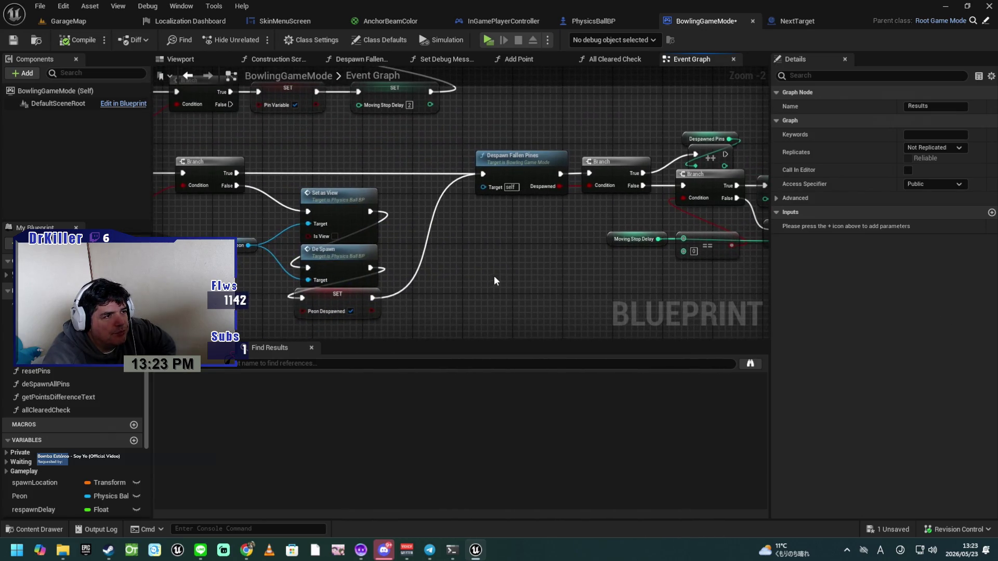
{"action": "mouse_move", "coordinate": [475, 285]}
{"action": "left_mouse_down"}
{"action": "mouse_move", "coordinate": [537, 263]}
{"action": "mouse_move", "coordinate": [596, 271]}
{"action": "left_mouse_up"}
{"action": "mouse_move", "coordinate": [351, 284]}
{"action": "left_mouse_down"}
{"action": "mouse_move", "coordinate": [467, 288]}
{"action": "mouse_move", "coordinate": [403, 231]}
{"action": "left_mouse_up"}
{"action": "scroll", "coordinate": [430, 276], "scroll_direction": "up", "scroll_amount": 1}
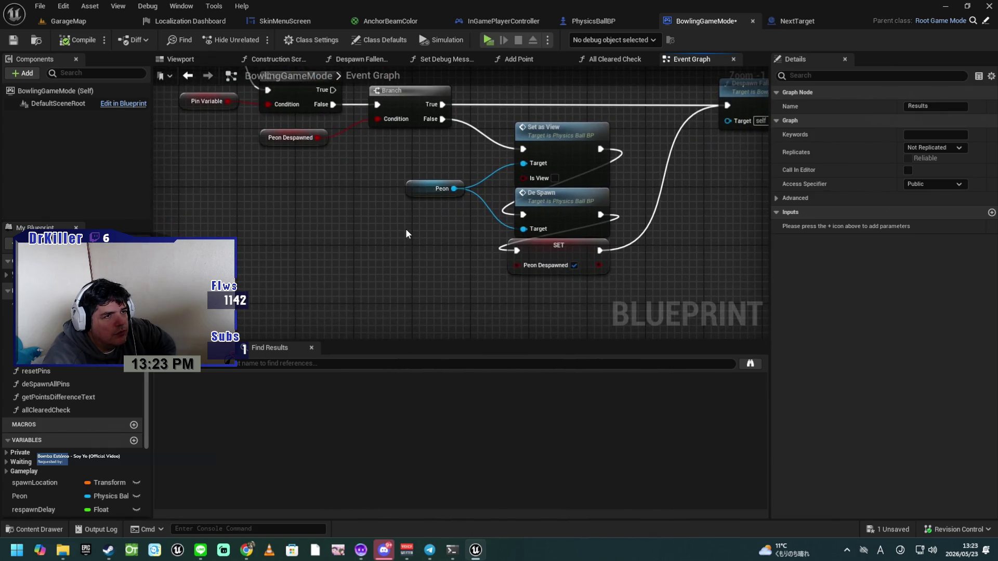
{"action": "left_click", "coordinate": [561, 156]}
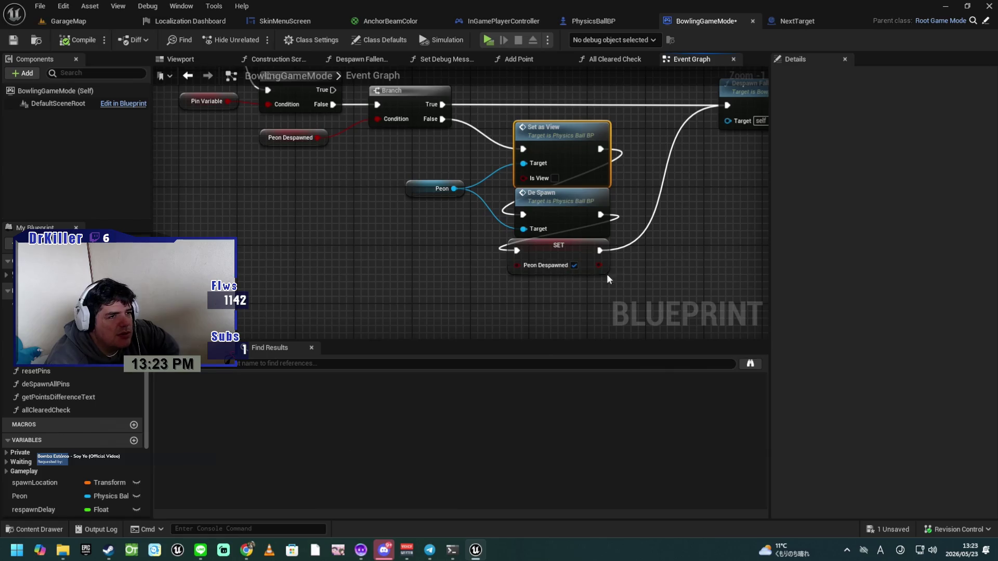
Step: Inspect the ball's De Spawn function and the controller's DeSpawn event, then save BowlingGameMode
{"action": "double_click", "coordinate": [551, 205]}
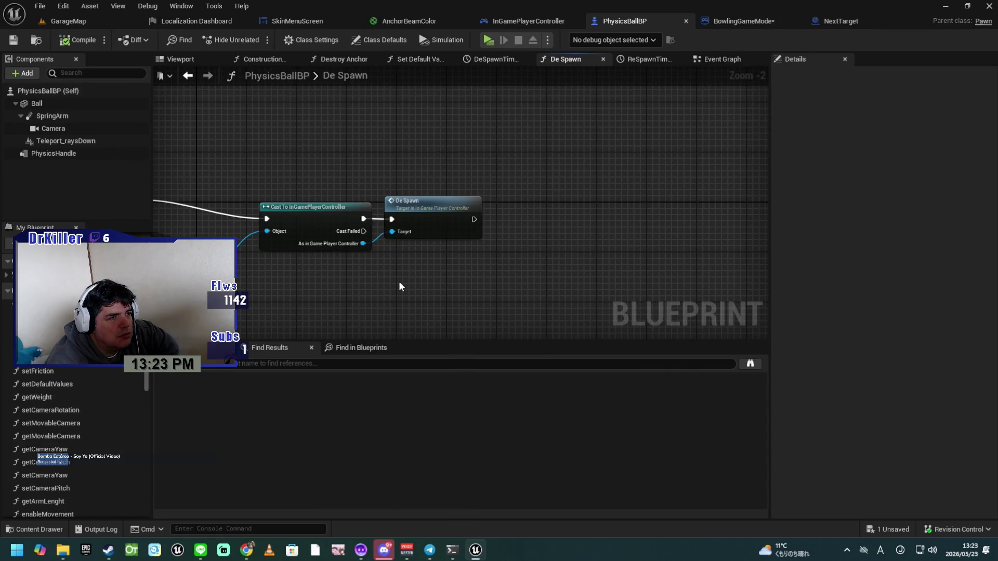
{"action": "double_click", "coordinate": [419, 208]}
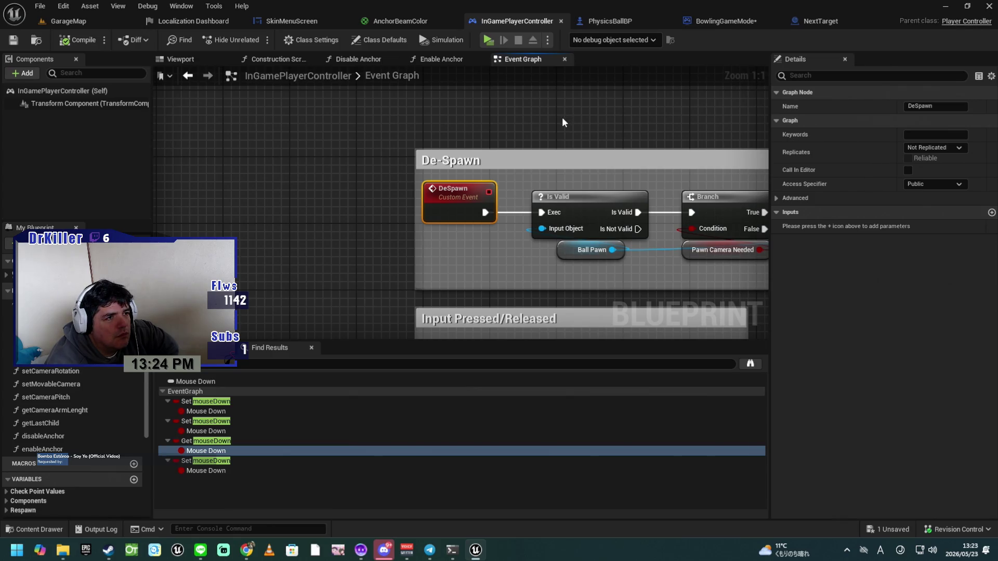
{"action": "left_click", "coordinate": [731, 21]}
{"action": "left_click", "coordinate": [13, 41]}
{"action": "left_click", "coordinate": [408, 187]}
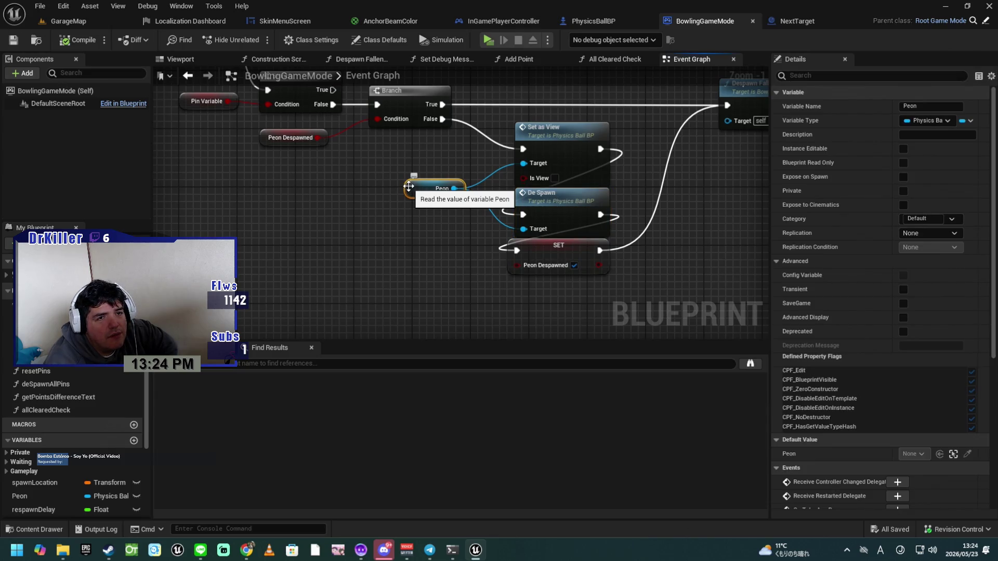
Step: Review the ball's De Spawn function again, then go back to BowlingGameMode's Event Graph
{"action": "double_click", "coordinate": [554, 201]}
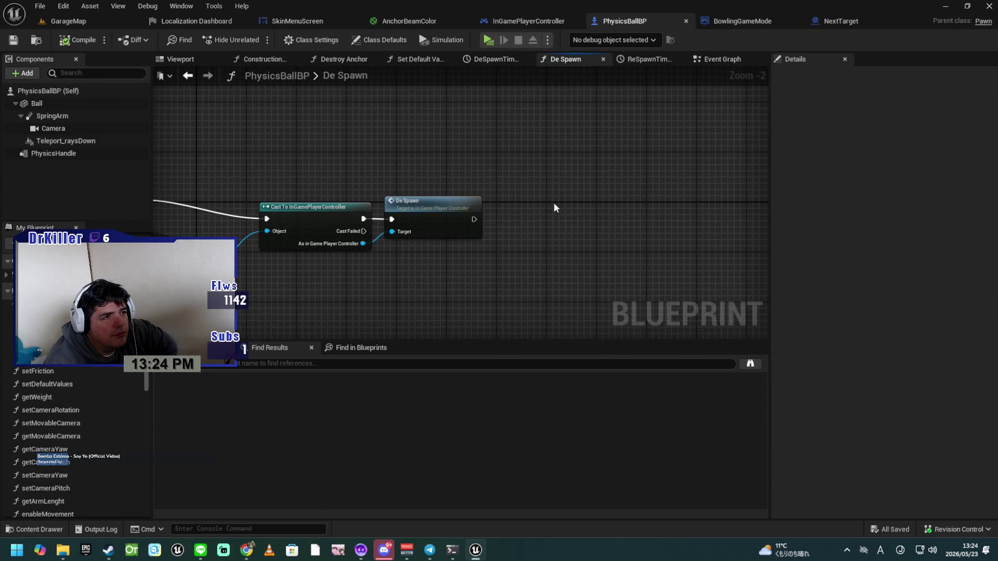
{"action": "mouse_move", "coordinate": [456, 281]}
{"action": "left_mouse_down"}
{"action": "mouse_move", "coordinate": [591, 248]}
{"action": "mouse_move", "coordinate": [585, 267]}
{"action": "mouse_move", "coordinate": [644, 269]}
{"action": "mouse_move", "coordinate": [605, 259]}
{"action": "left_mouse_up"}
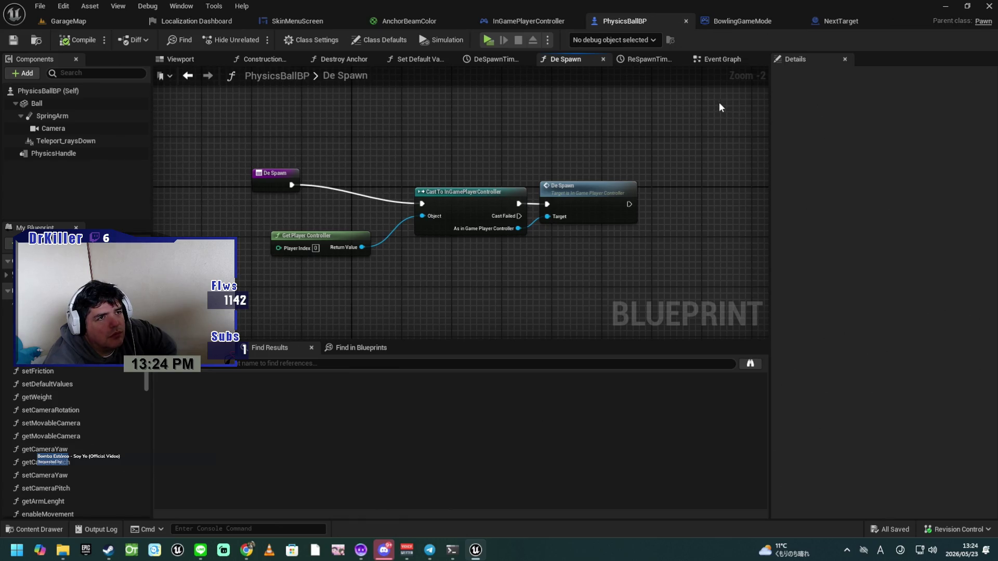
{"action": "left_click", "coordinate": [747, 22]}
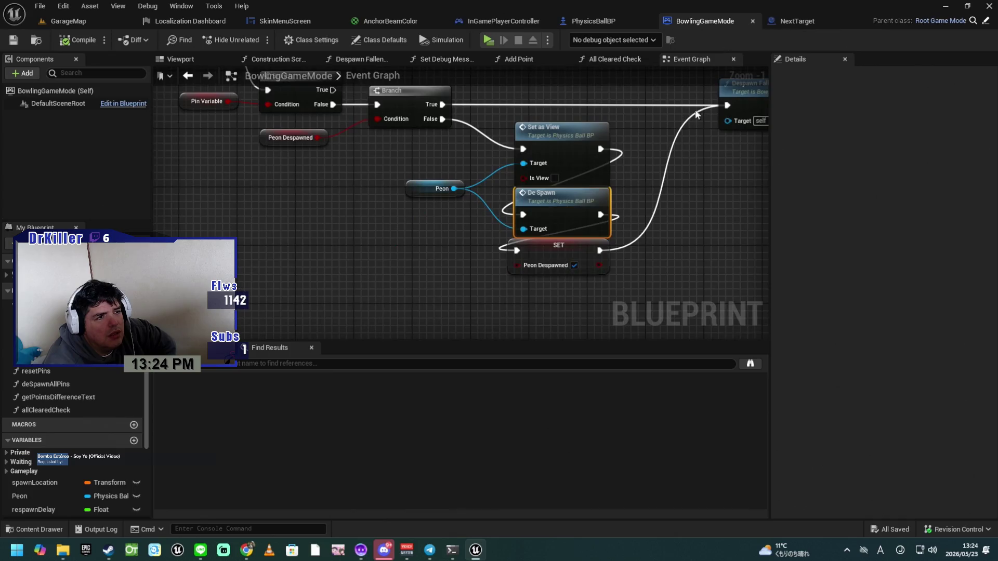
{"action": "left_click", "coordinate": [563, 139]}
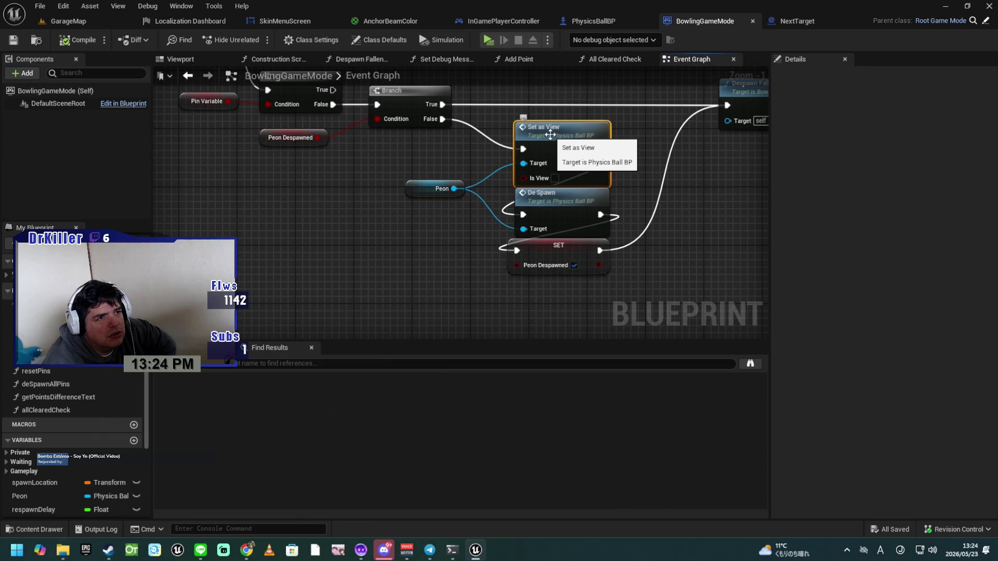
{"action": "double_click", "coordinate": [550, 134]}
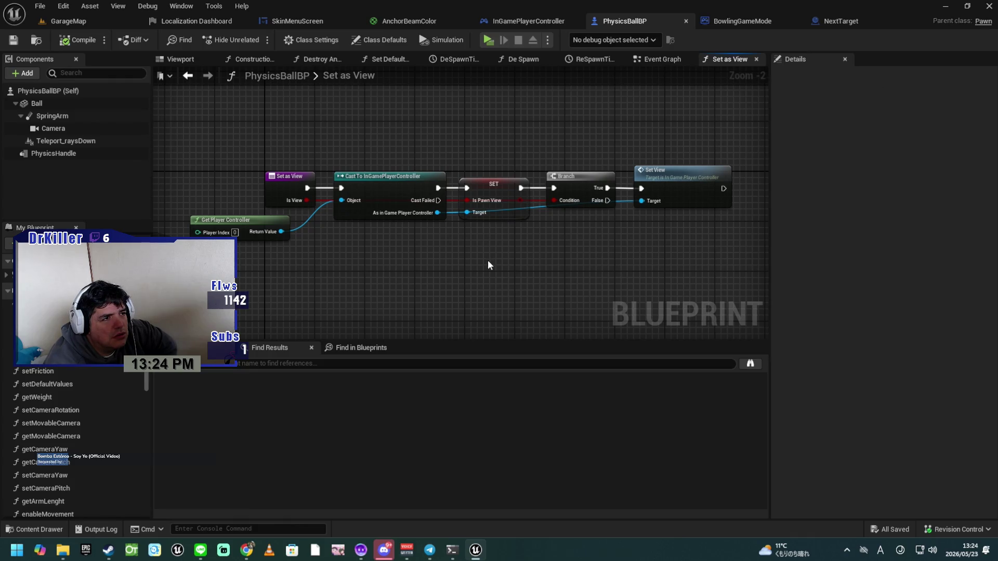
{"action": "scroll", "coordinate": [489, 260], "scroll_direction": "up", "scroll_amount": 1}
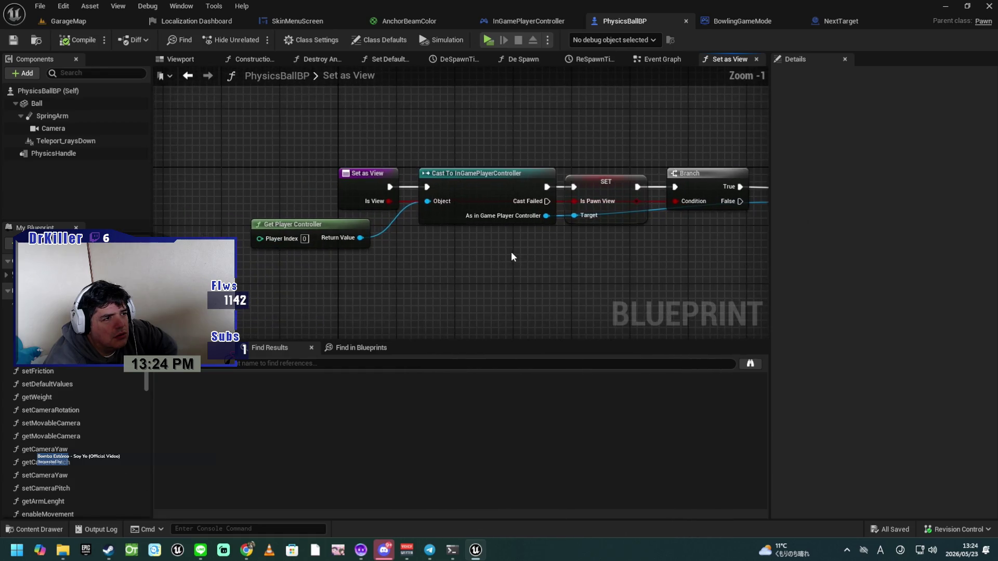
{"action": "mouse_move", "coordinate": [566, 263]}
{"action": "left_mouse_down"}
{"action": "mouse_move", "coordinate": [486, 243]}
{"action": "mouse_move", "coordinate": [417, 257]}
{"action": "left_mouse_up"}
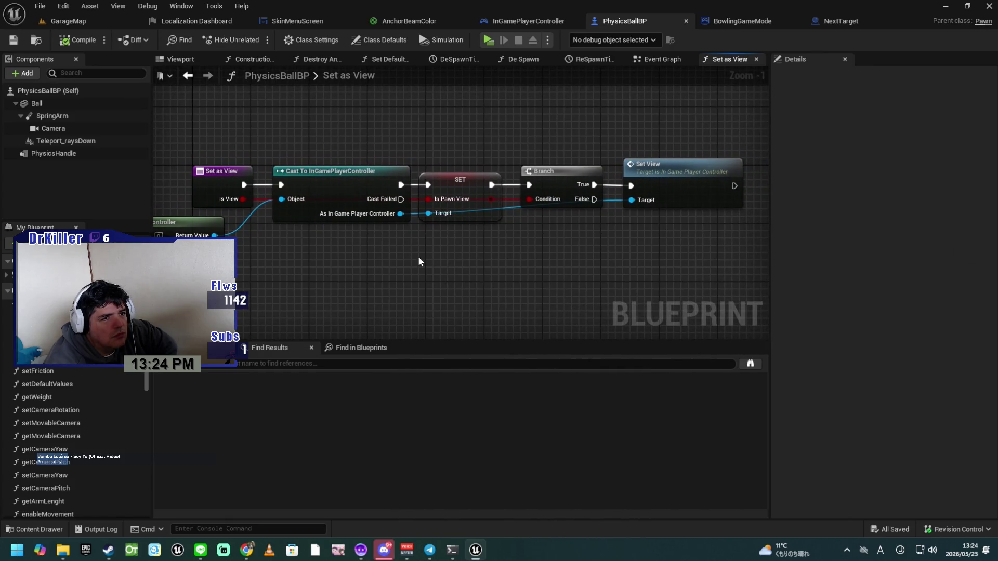
{"action": "double_click", "coordinate": [662, 174]}
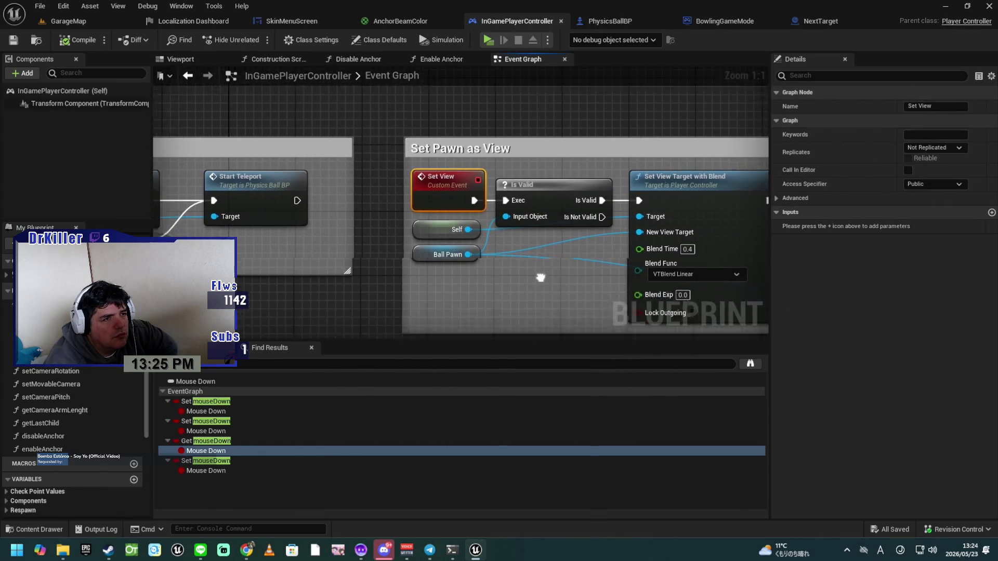
{"action": "mouse_move", "coordinate": [479, 208]}
{"action": "left_mouse_down"}
{"action": "mouse_move", "coordinate": [416, 233]}
{"action": "mouse_move", "coordinate": [311, 251]}
{"action": "left_mouse_up"}
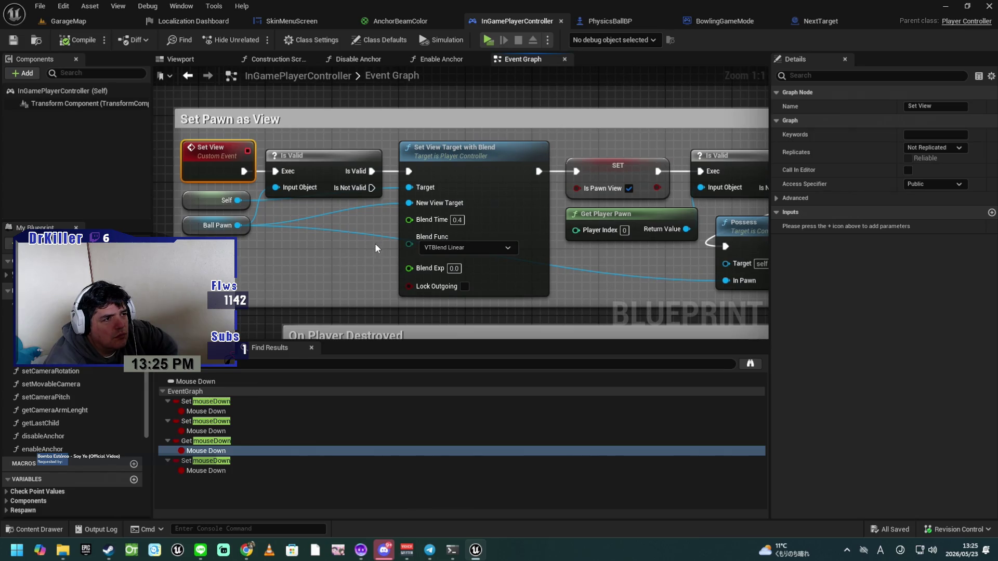
{"action": "scroll", "coordinate": [376, 243], "scroll_direction": "down", "scroll_amount": 1}
{"action": "mouse_move", "coordinate": [365, 267]}
{"action": "left_mouse_down"}
{"action": "mouse_move", "coordinate": [312, 247]}
{"action": "mouse_move", "coordinate": [363, 253]}
{"action": "left_mouse_up"}
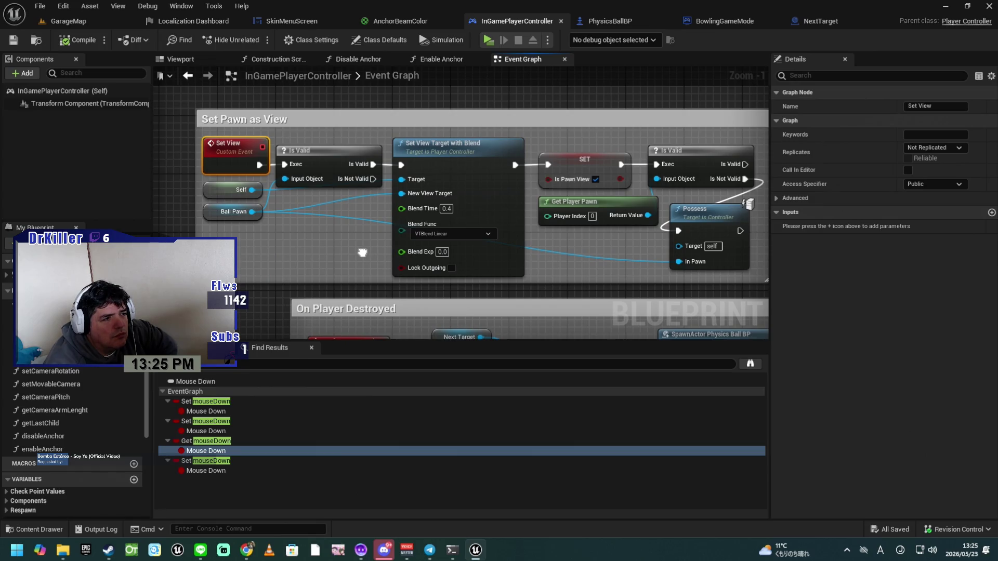
{"action": "left_click", "coordinate": [622, 22]}
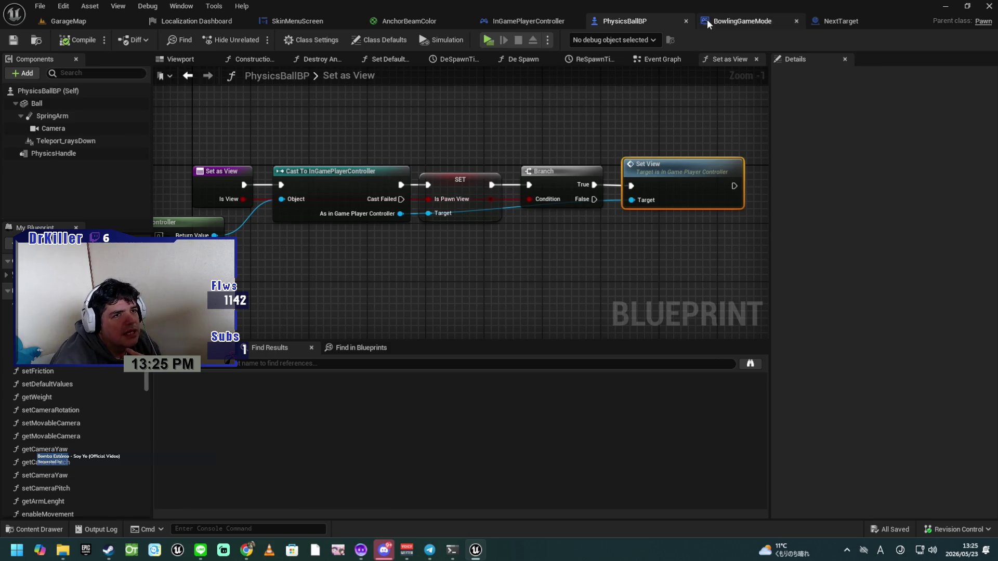
Step: Frame the Peon getter with its Set as View and De Spawn nodes in BowlingGameMode's Event Graph
{"action": "left_click", "coordinate": [742, 21]}
{"action": "mouse_move", "coordinate": [433, 249]}
{"action": "left_mouse_down"}
{"action": "mouse_move", "coordinate": [453, 268]}
{"action": "mouse_move", "coordinate": [440, 298]}
{"action": "left_mouse_up"}
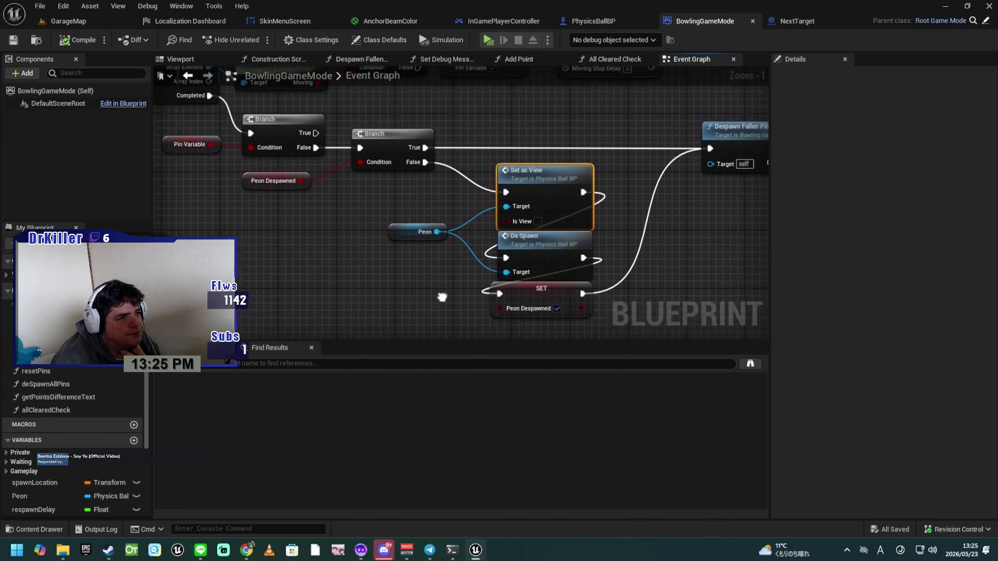
{"action": "left_click", "coordinate": [394, 240]}
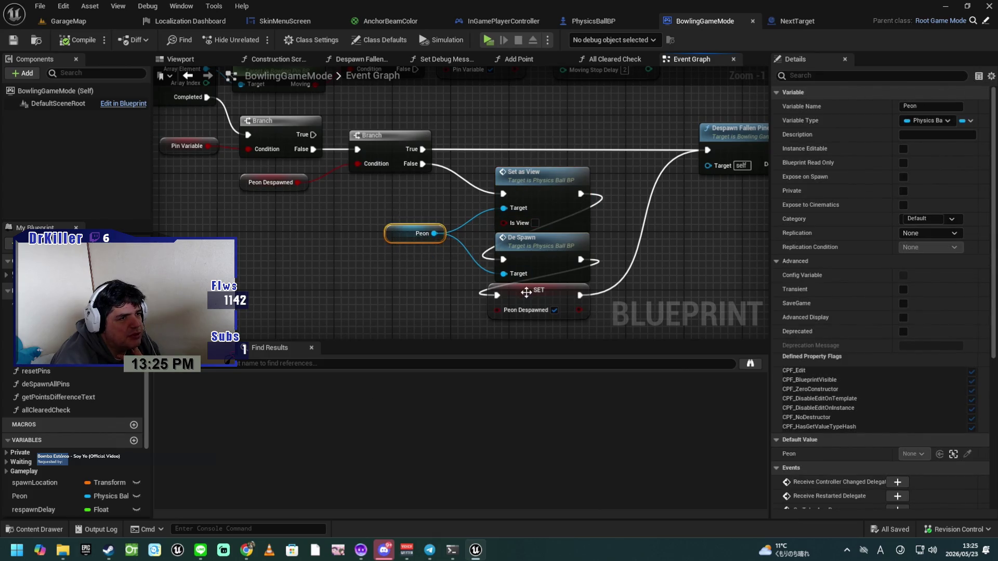
{"action": "left_click_drag", "start_coordinate": [642, 277], "coordinate": [617, 258]}
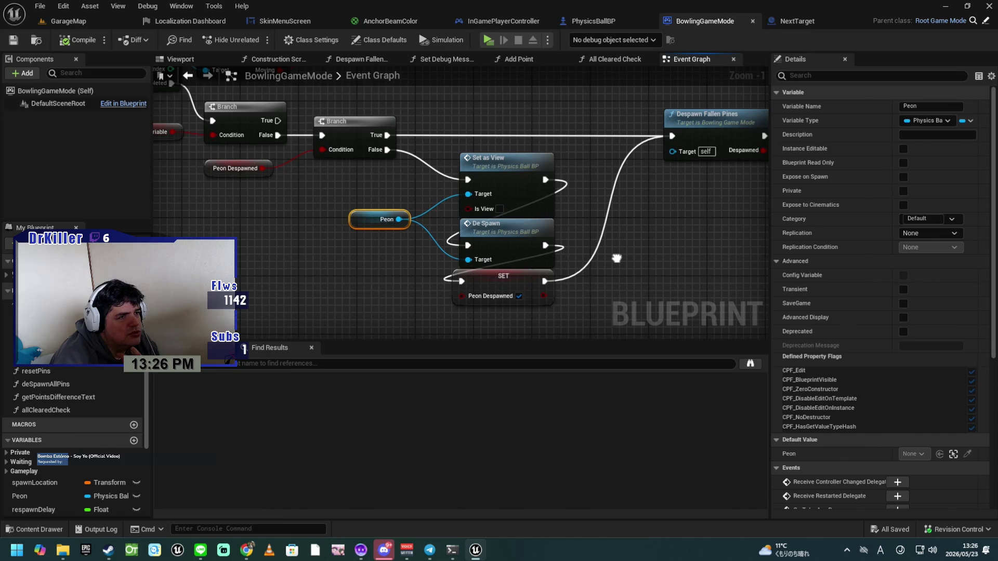
{"action": "left_click_drag", "start_coordinate": [616, 258], "coordinate": [577, 260]}
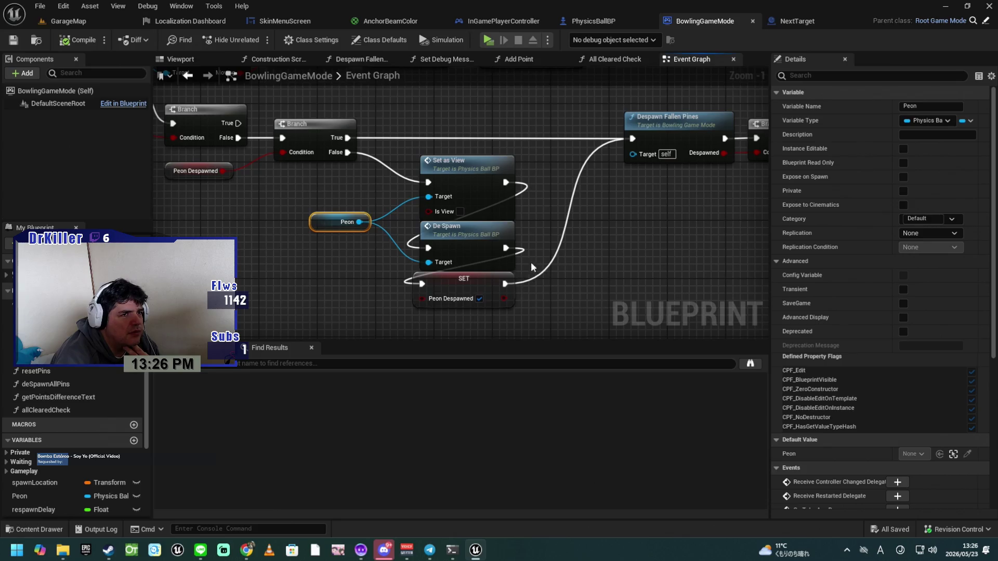
{"action": "left_click_drag", "start_coordinate": [647, 265], "coordinate": [626, 269]}
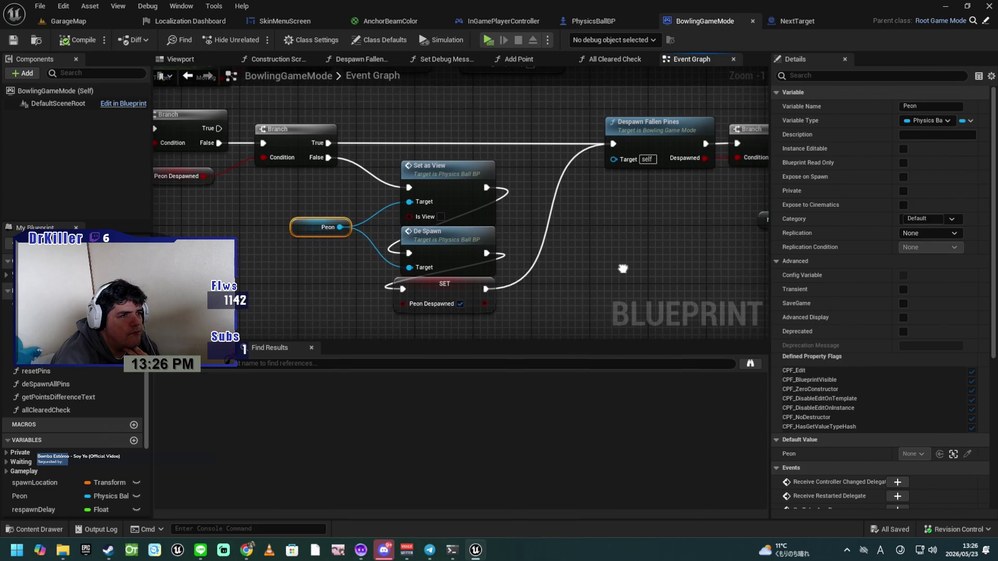
Step: Find De Spawn references by name and jump to the call in the Check if MISS section
{"action": "right_click", "coordinate": [445, 243]}
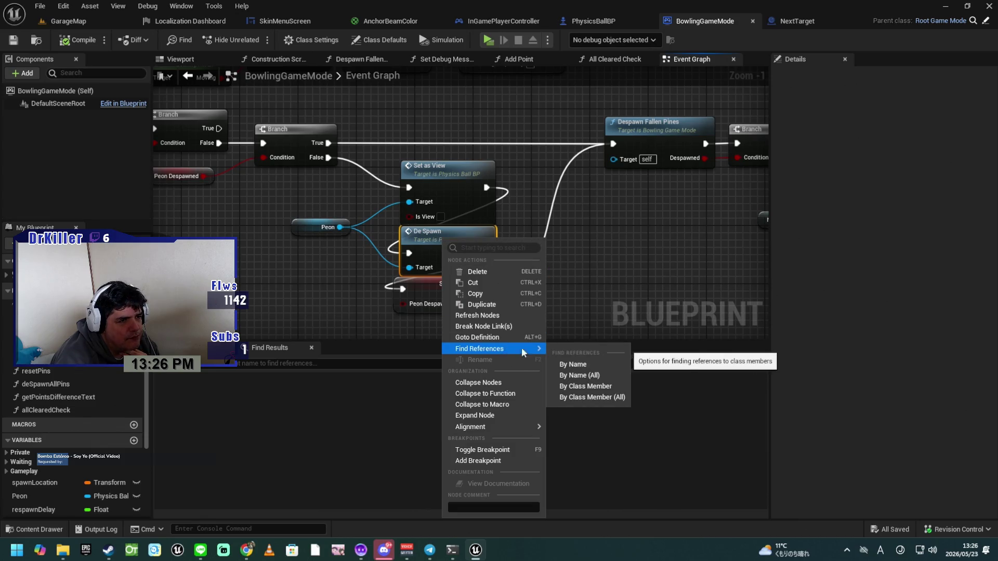
{"action": "left_click", "coordinate": [585, 364]}
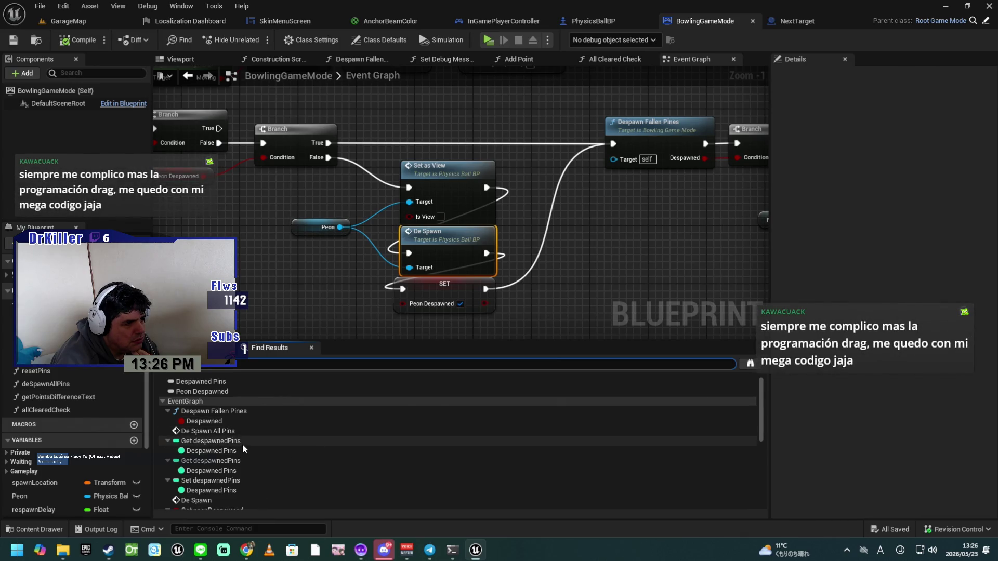
{"action": "scroll", "coordinate": [243, 444], "scroll_direction": "down", "scroll_amount": 1}
{"action": "left_click", "coordinate": [218, 485]}
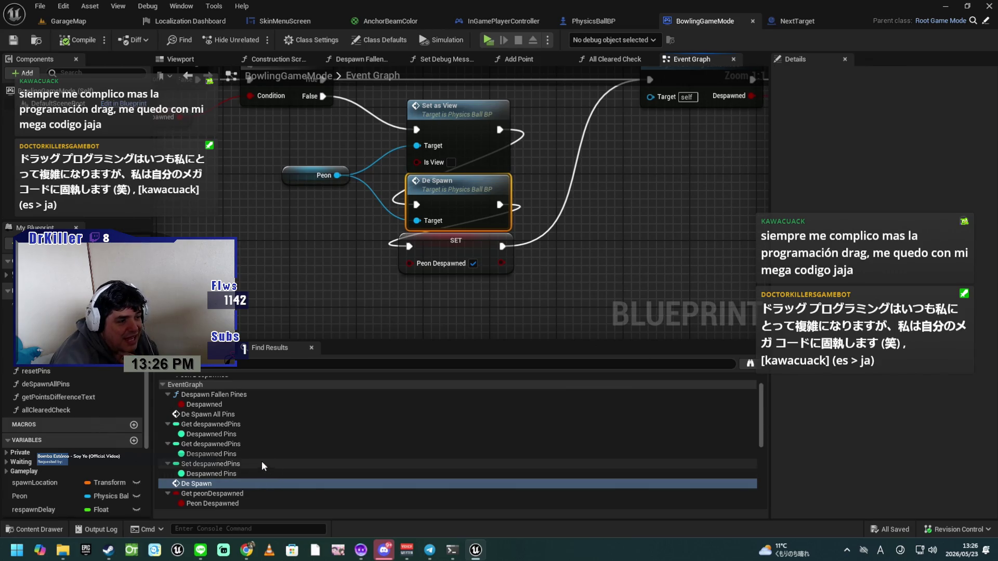
{"action": "scroll", "coordinate": [242, 466], "scroll_direction": "down", "scroll_amount": 3}
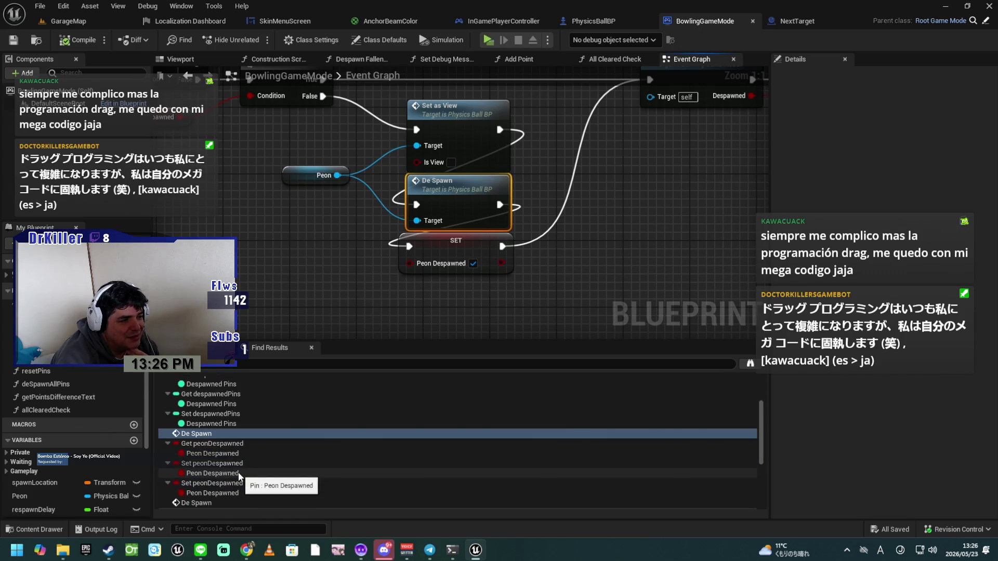
{"action": "left_click", "coordinate": [224, 507]}
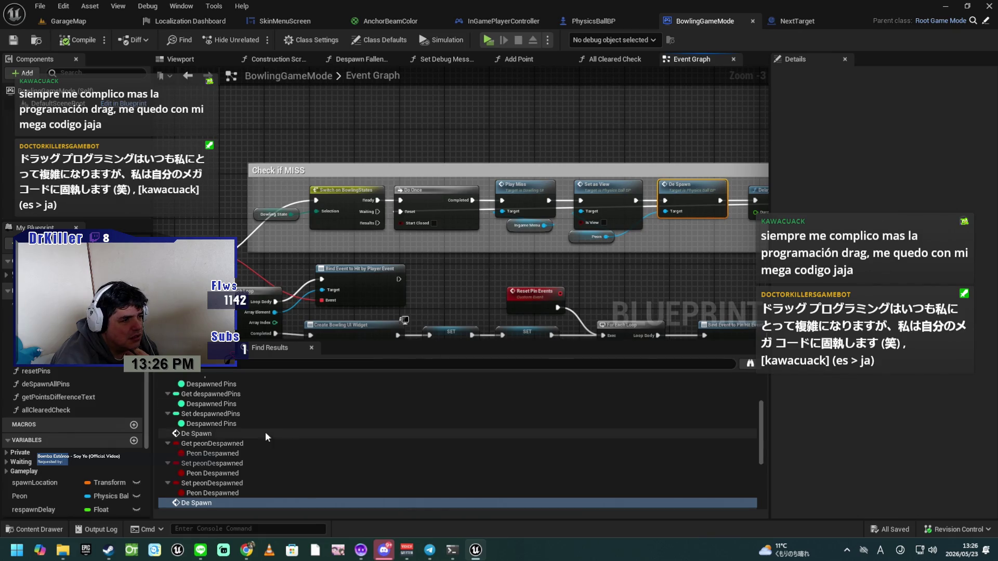
Step: Open the De Spawn call inside the Despawn Fallen Pines function from Find Results
{"action": "scroll", "coordinate": [248, 436], "scroll_direction": "down", "scroll_amount": 3}
{"action": "scroll", "coordinate": [235, 441], "scroll_direction": "down", "scroll_amount": 1}
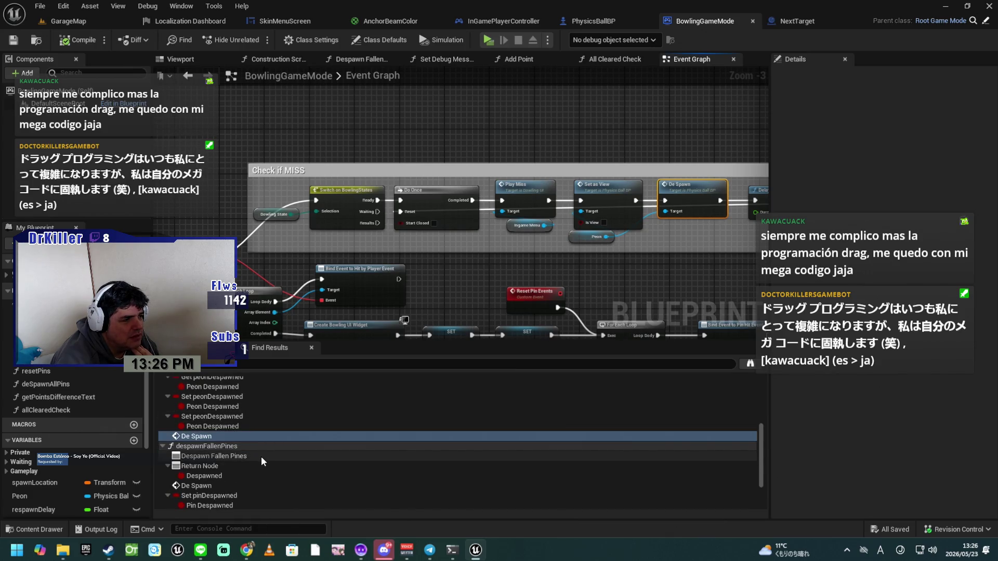
{"action": "left_click", "coordinate": [220, 486]}
{"action": "double_click", "coordinate": [220, 486]}
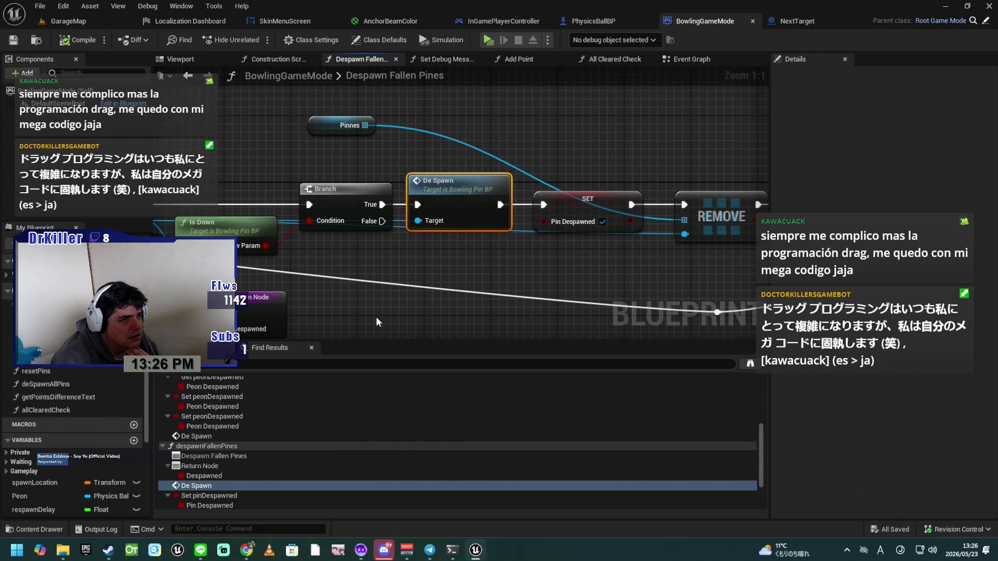
Step: Zoom out over the whole Despawn Fallen Pines chain and inspect the Pinnes array
{"action": "mouse_move", "coordinate": [377, 316]}
{"action": "left_mouse_down"}
{"action": "mouse_move", "coordinate": [634, 321]}
{"action": "mouse_move", "coordinate": [486, 313]}
{"action": "left_mouse_up"}
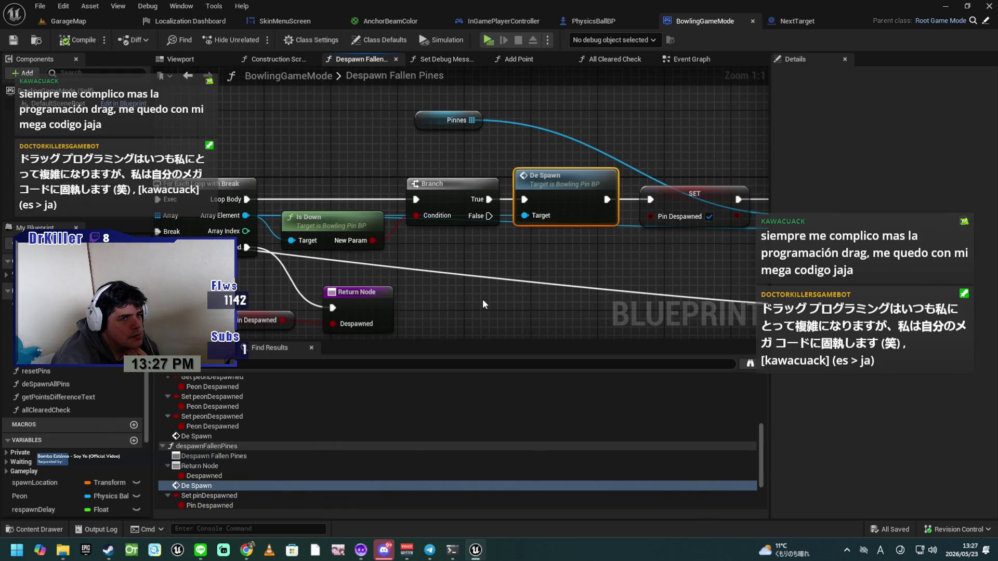
{"action": "left_click_drag", "start_coordinate": [535, 261], "coordinate": [689, 245]}
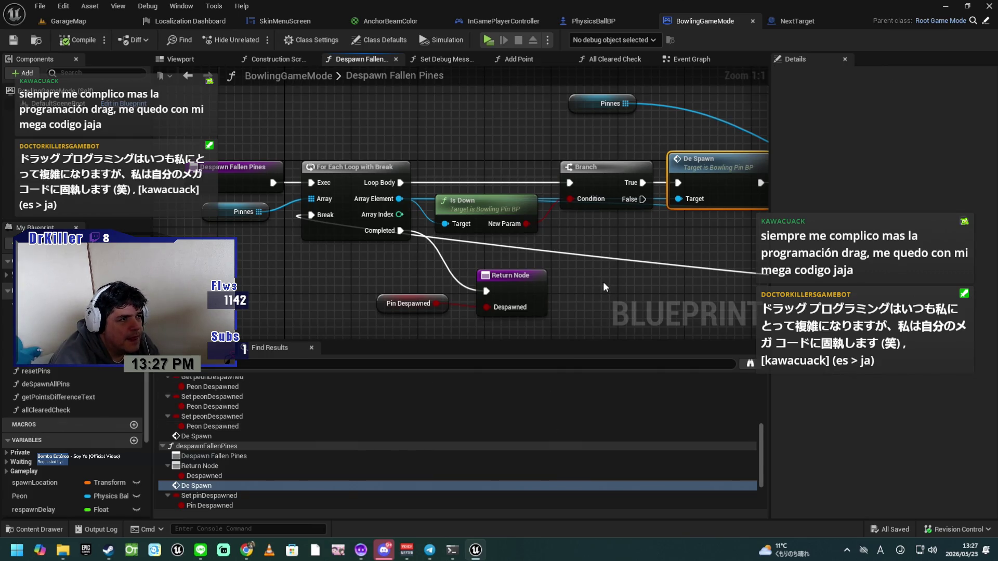
{"action": "left_click_drag", "start_coordinate": [603, 281], "coordinate": [679, 306]}
{"action": "scroll", "coordinate": [426, 296], "scroll_direction": "down", "scroll_amount": 1}
{"action": "scroll", "coordinate": [424, 298], "scroll_direction": "down", "scroll_amount": 4}
{"action": "mouse_move", "coordinate": [507, 299]}
{"action": "left_mouse_down"}
{"action": "mouse_move", "coordinate": [493, 298]}
{"action": "mouse_move", "coordinate": [608, 321]}
{"action": "left_mouse_up"}
{"action": "scroll", "coordinate": [493, 305], "scroll_direction": "up", "scroll_amount": 3}
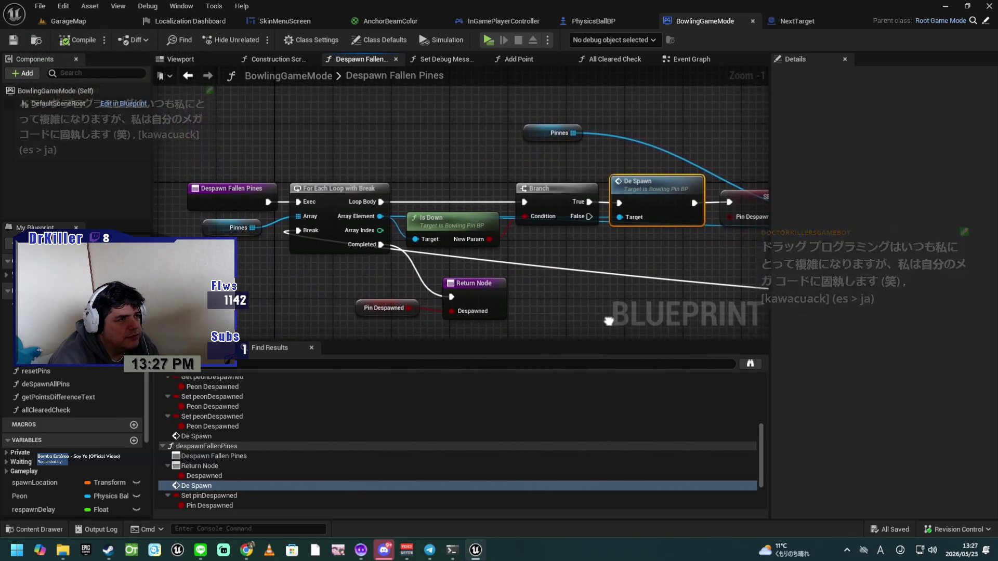
{"action": "left_click", "coordinate": [211, 230]}
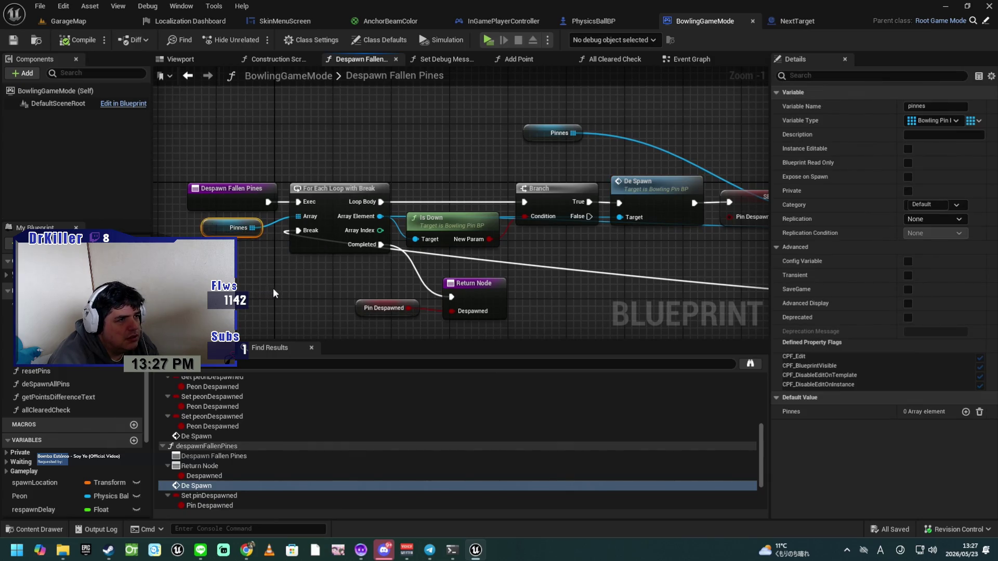
{"action": "scroll", "coordinate": [353, 265], "scroll_direction": "up", "scroll_amount": 1}
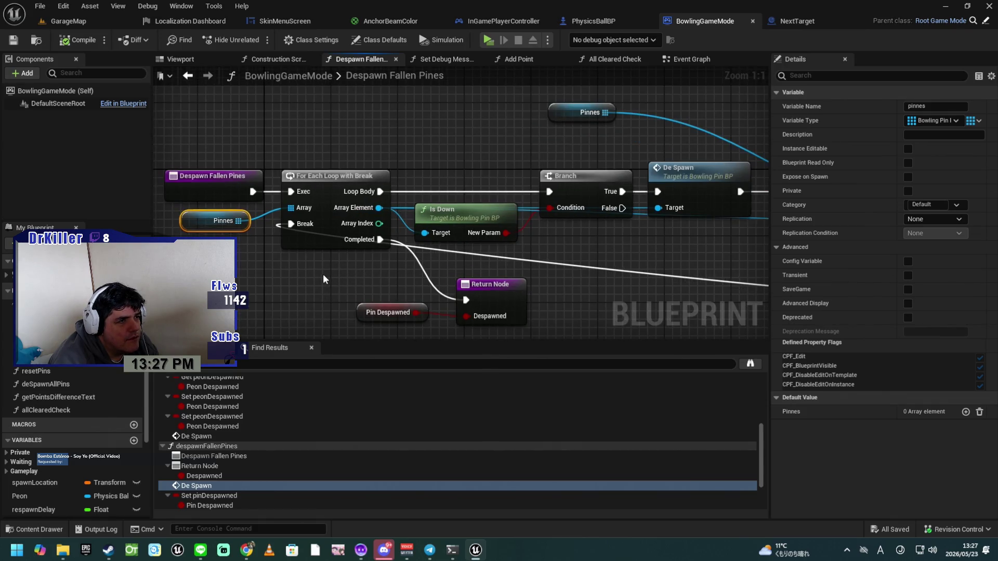
Step: Inspect the Is Down check, pin De Spawn call, REMOVE, Add Point and Pin Despawned setter
{"action": "left_click", "coordinate": [468, 229]}
{"action": "mouse_move", "coordinate": [565, 248]}
{"action": "left_mouse_down"}
{"action": "mouse_move", "coordinate": [466, 230]}
{"action": "mouse_move", "coordinate": [424, 236]}
{"action": "mouse_move", "coordinate": [409, 251]}
{"action": "left_mouse_up"}
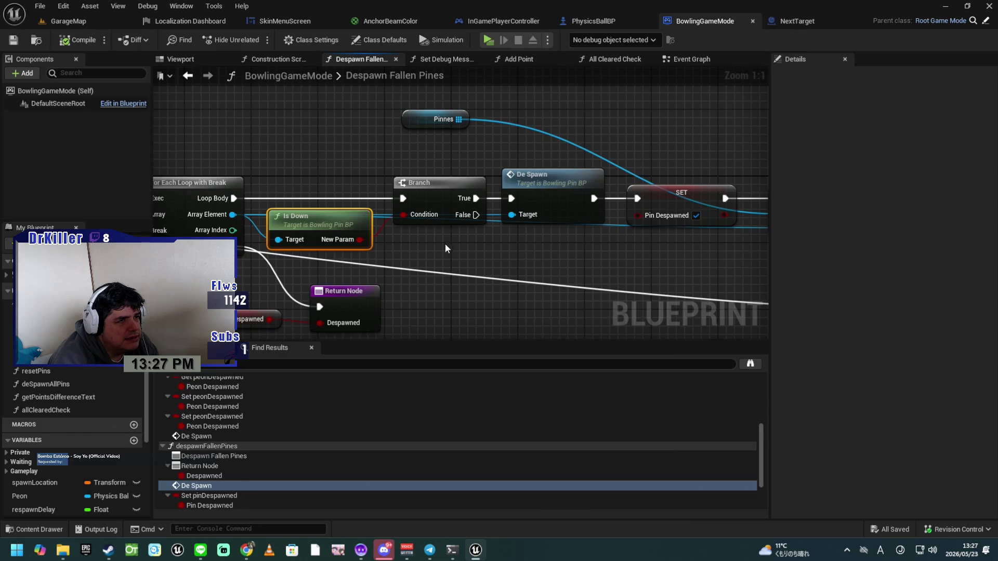
{"action": "left_click_drag", "start_coordinate": [464, 244], "coordinate": [421, 259]}
{"action": "left_click", "coordinate": [497, 204]}
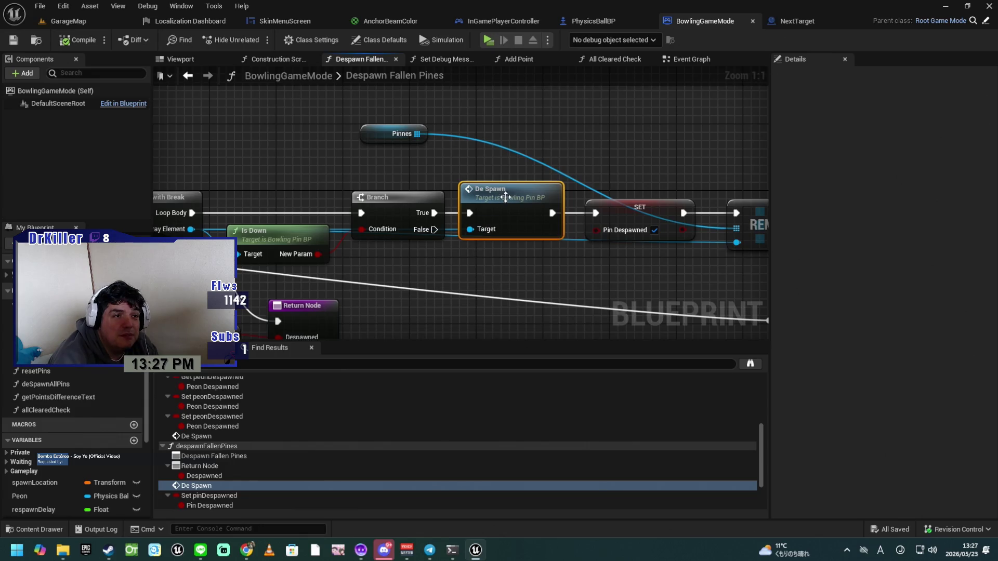
{"action": "left_click_drag", "start_coordinate": [529, 256], "coordinate": [375, 263]}
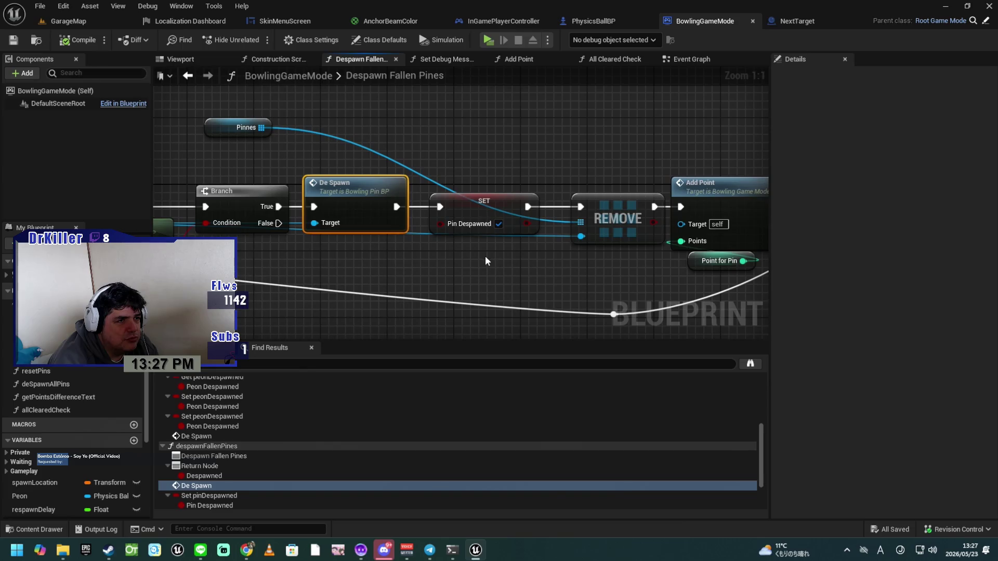
{"action": "left_click", "coordinate": [472, 233]}
{"action": "left_click_drag", "start_coordinate": [494, 274], "coordinate": [391, 270]}
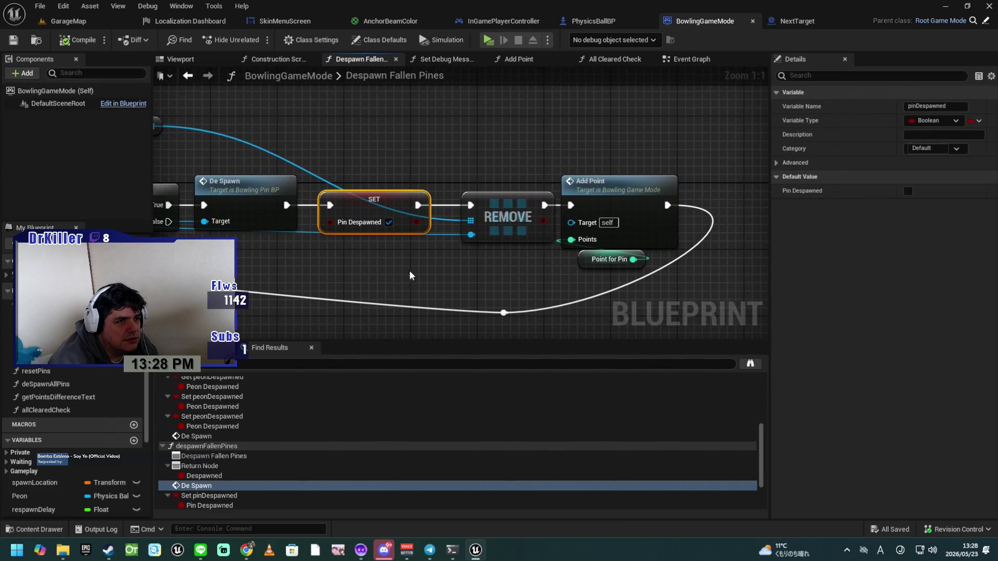
{"action": "mouse_move", "coordinate": [423, 281]}
{"action": "left_mouse_down"}
{"action": "mouse_move", "coordinate": [439, 267]}
{"action": "mouse_move", "coordinate": [702, 255]}
{"action": "mouse_move", "coordinate": [338, 287]}
{"action": "mouse_move", "coordinate": [714, 277]}
{"action": "mouse_move", "coordinate": [420, 287]}
{"action": "mouse_move", "coordinate": [244, 276]}
{"action": "left_mouse_up"}
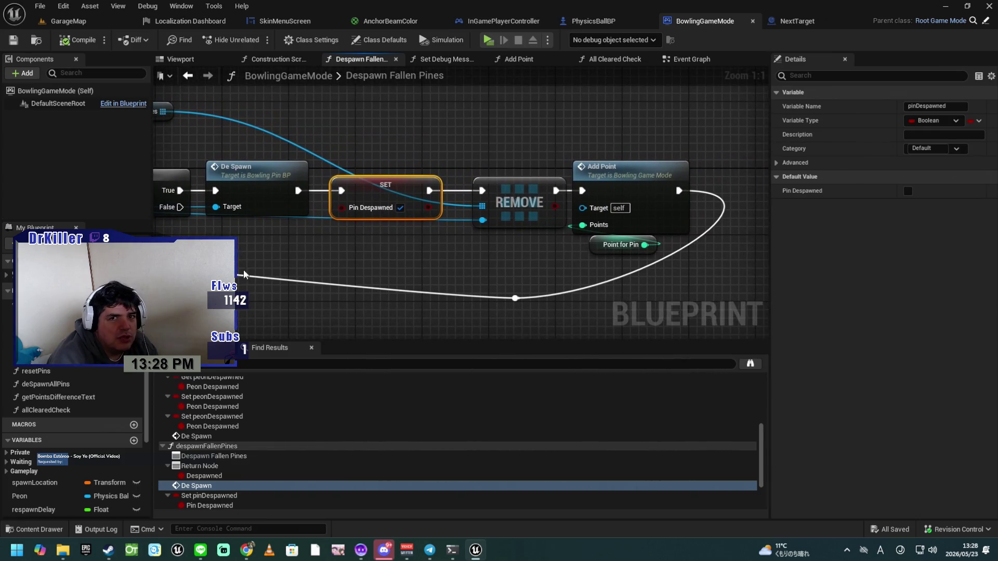
{"action": "left_click_drag", "start_coordinate": [319, 247], "coordinate": [561, 246]}
{"action": "left_click_drag", "start_coordinate": [411, 285], "coordinate": [524, 258]}
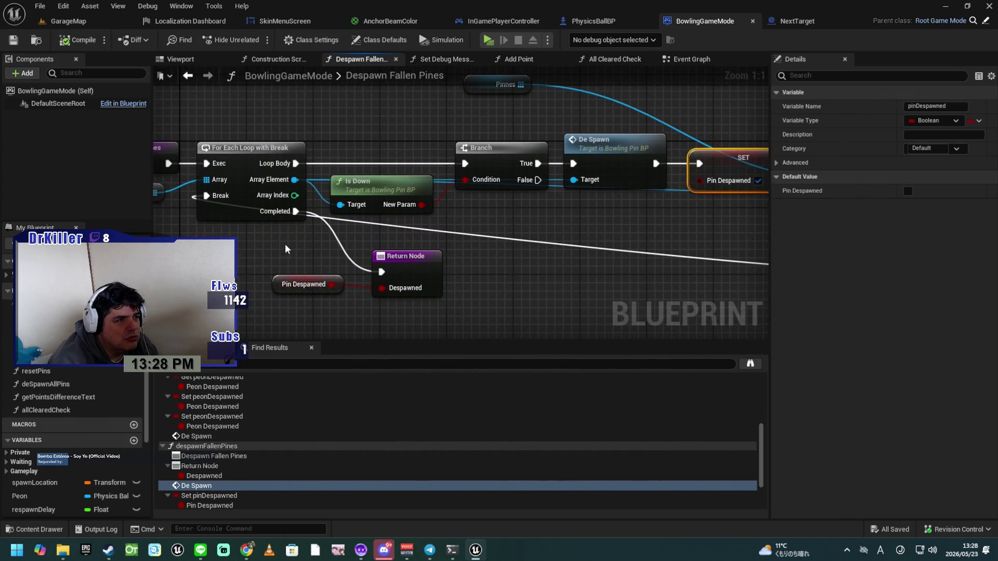
{"action": "left_click_drag", "start_coordinate": [286, 250], "coordinate": [326, 250]}
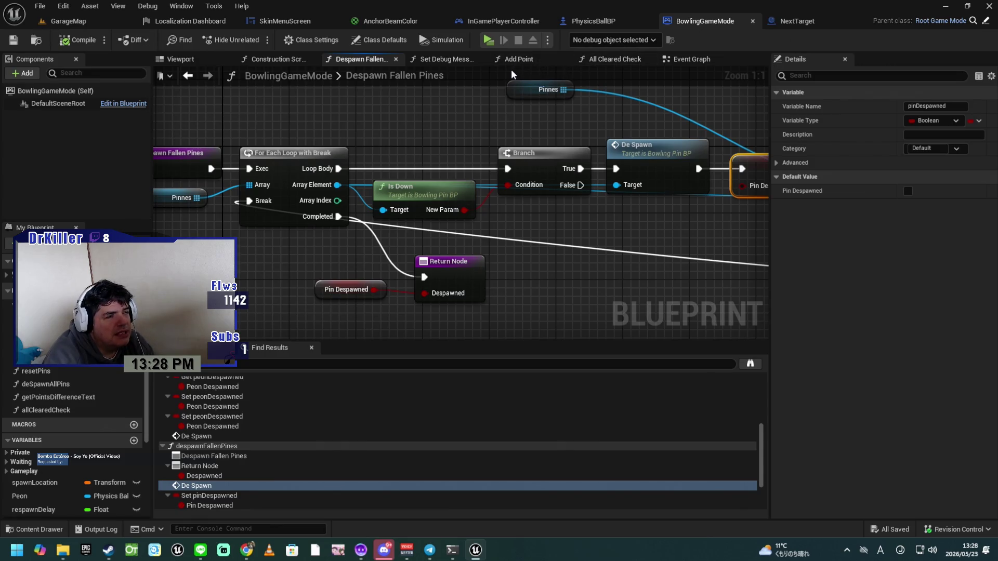
Step: Play the Bowling Alley level, throw a ball at the pins and follow it, then stop
{"action": "left_click", "coordinate": [488, 40]}
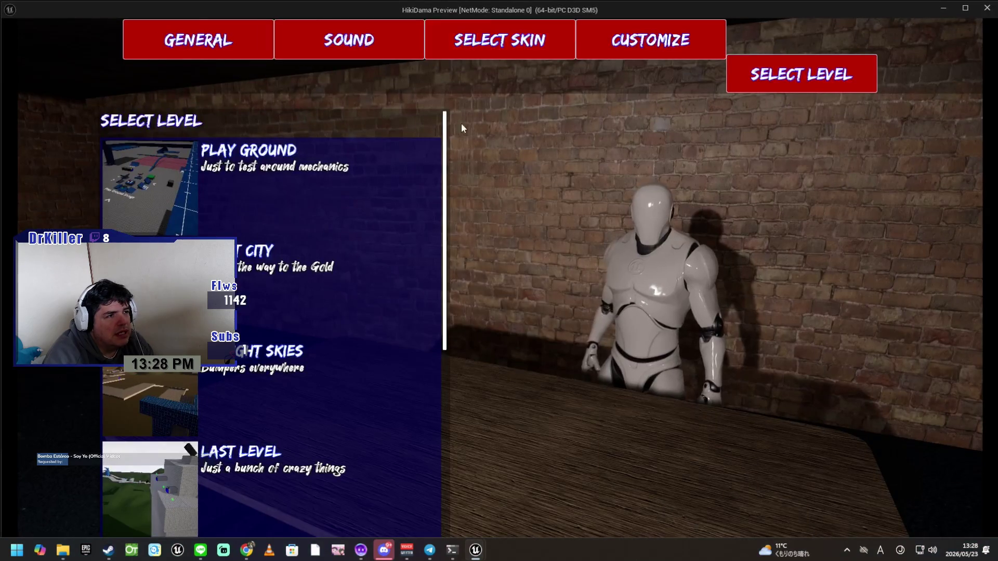
{"action": "scroll", "coordinate": [311, 401], "scroll_direction": "down", "scroll_amount": 5}
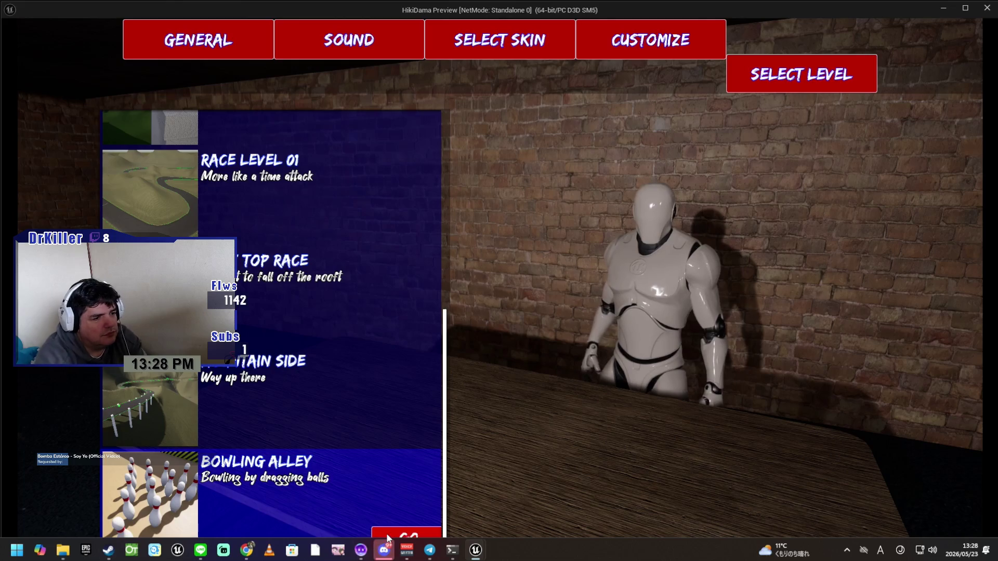
{"action": "left_click", "coordinate": [388, 536]}
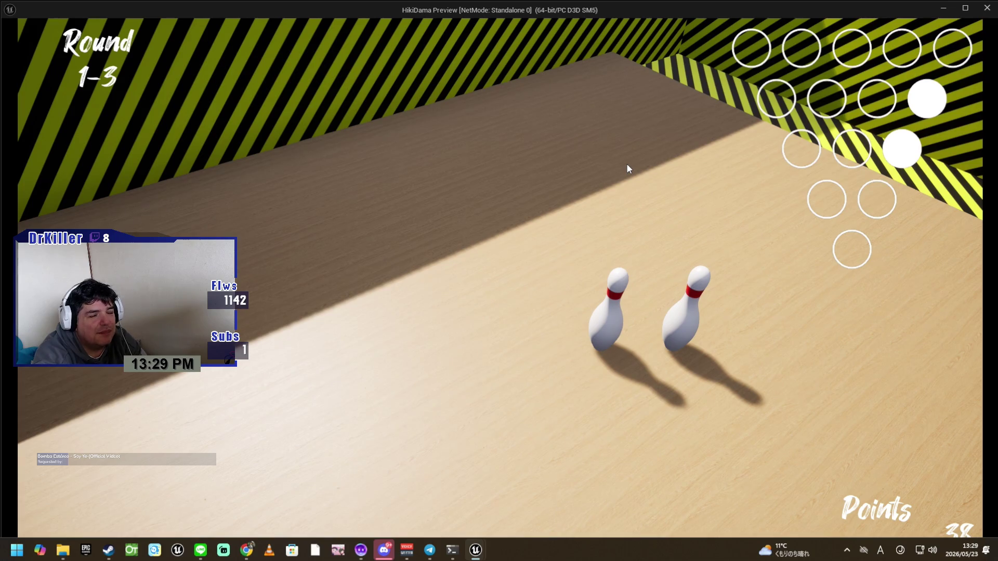
{"action": "left_click", "coordinate": [580, 362]}
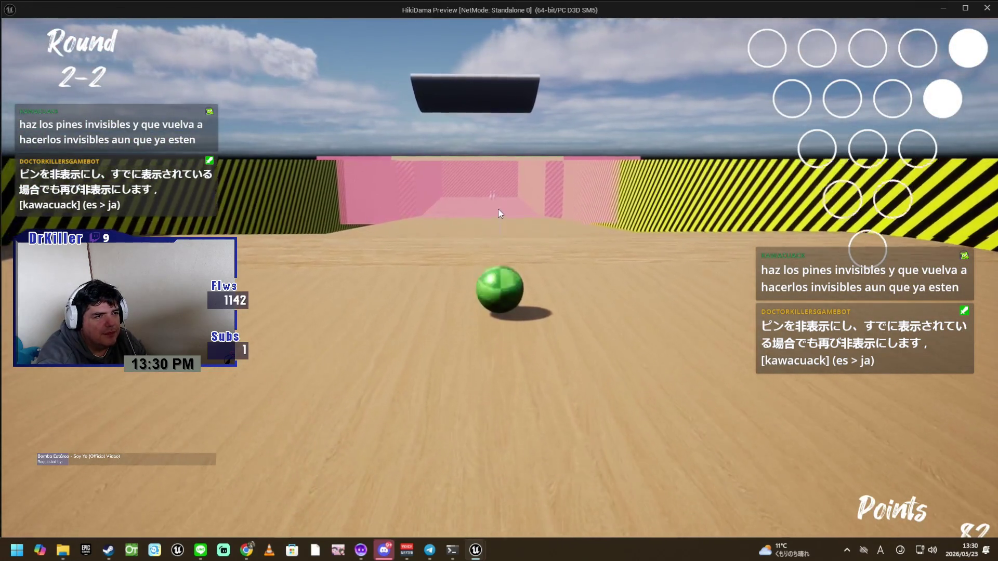
{"action": "key", "text": "w"}
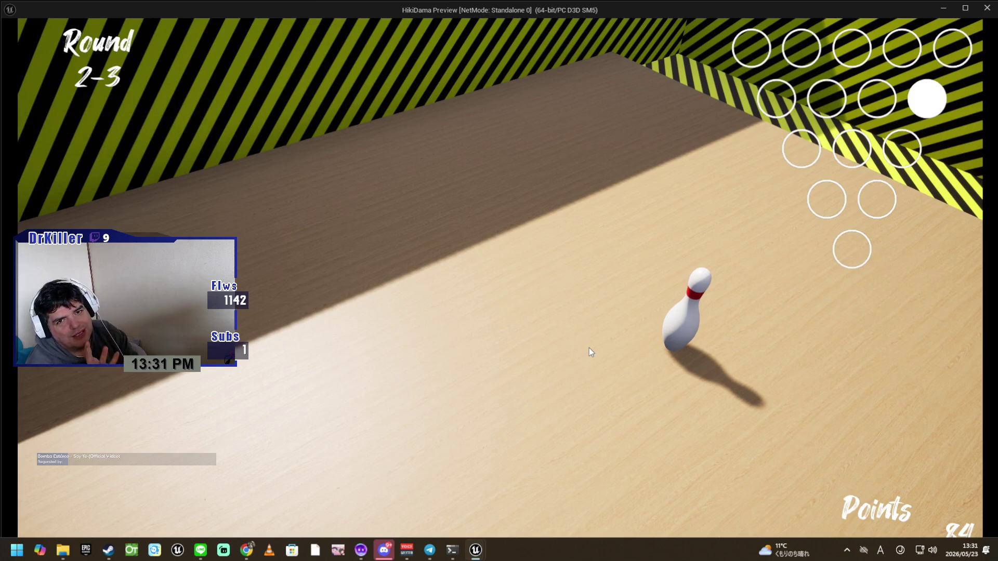
{"action": "key", "text": "Escape"}
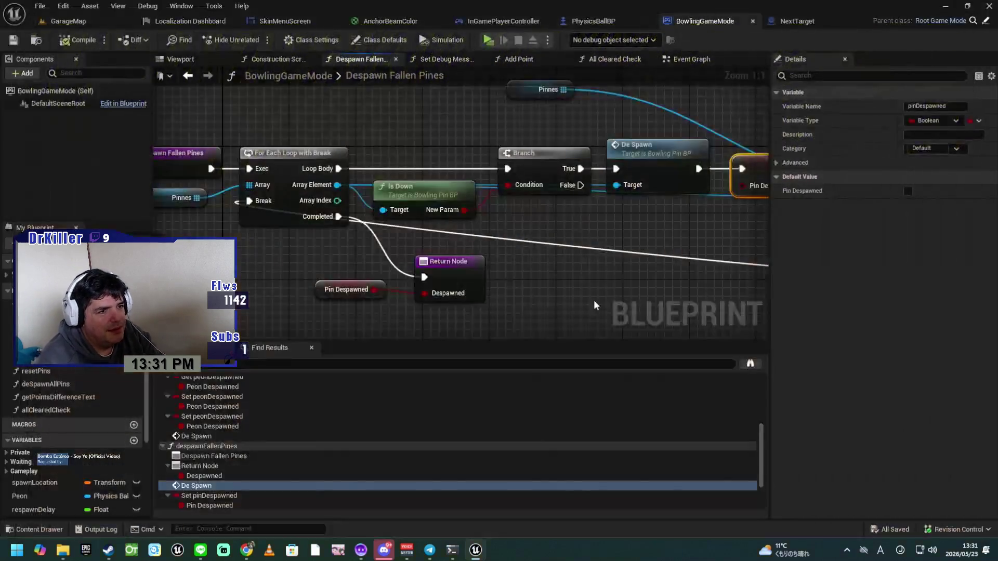
Step: Leave Despawn Fallen Pines for BowlingGameMode's Event Graph, zoomed out
{"action": "scroll", "coordinate": [568, 265], "scroll_direction": "down", "scroll_amount": 5}
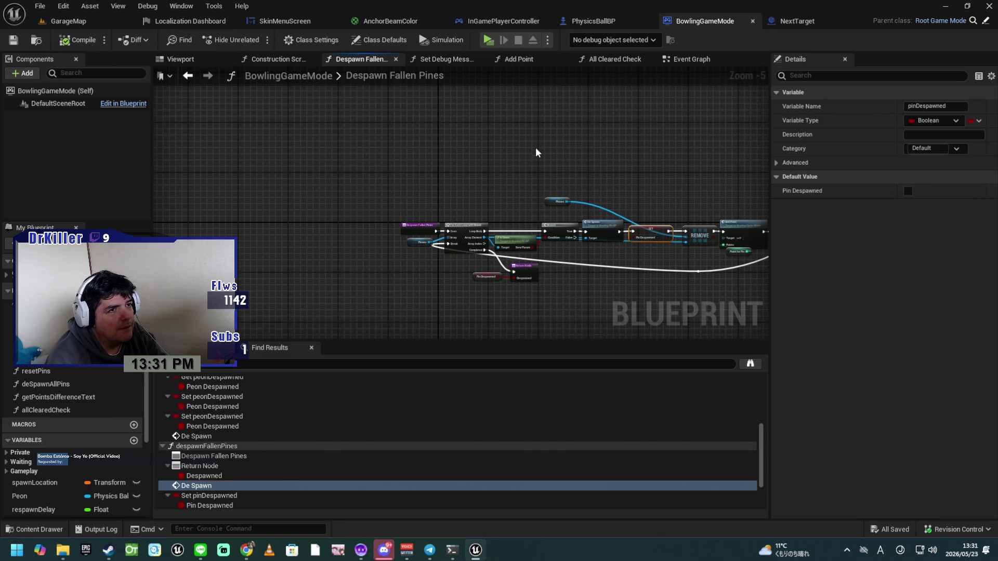
{"action": "left_click", "coordinate": [696, 62]}
{"action": "scroll", "coordinate": [555, 224], "scroll_direction": "down", "scroll_amount": 2}
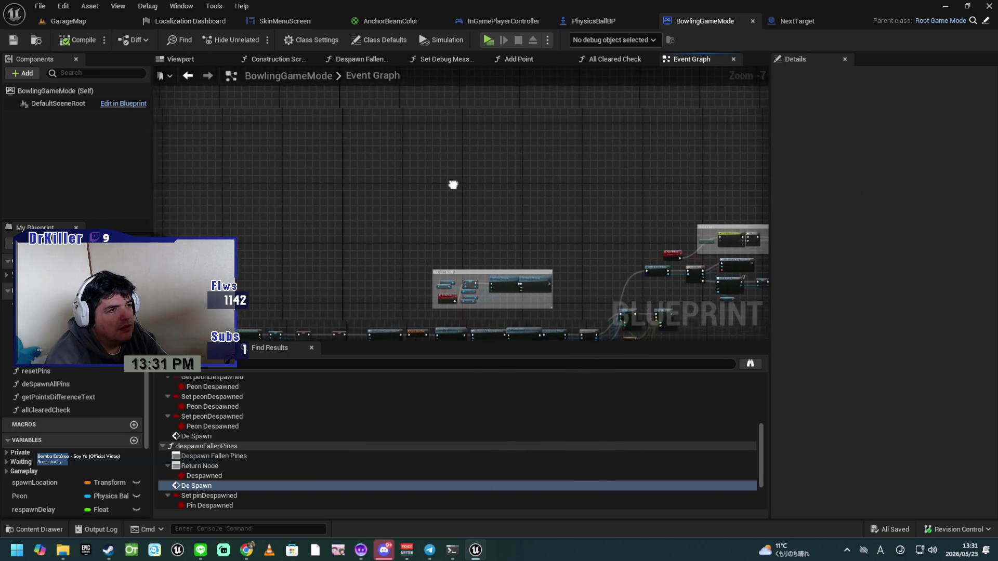
{"action": "right_click", "coordinate": [481, 188]}
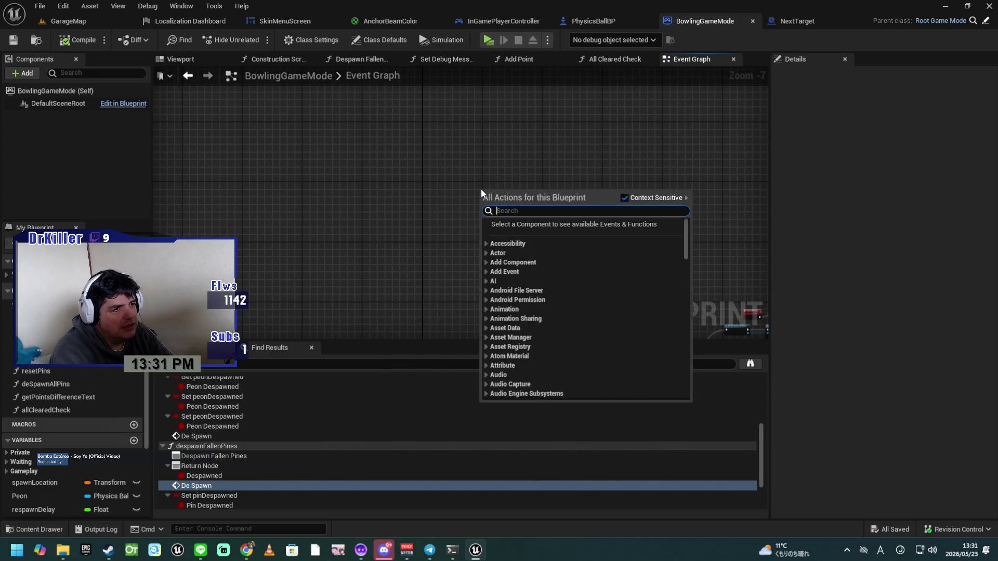
Step: Add a custom event to the Event Graph and name it Reset Camera
{"action": "type", "text": "custom"}
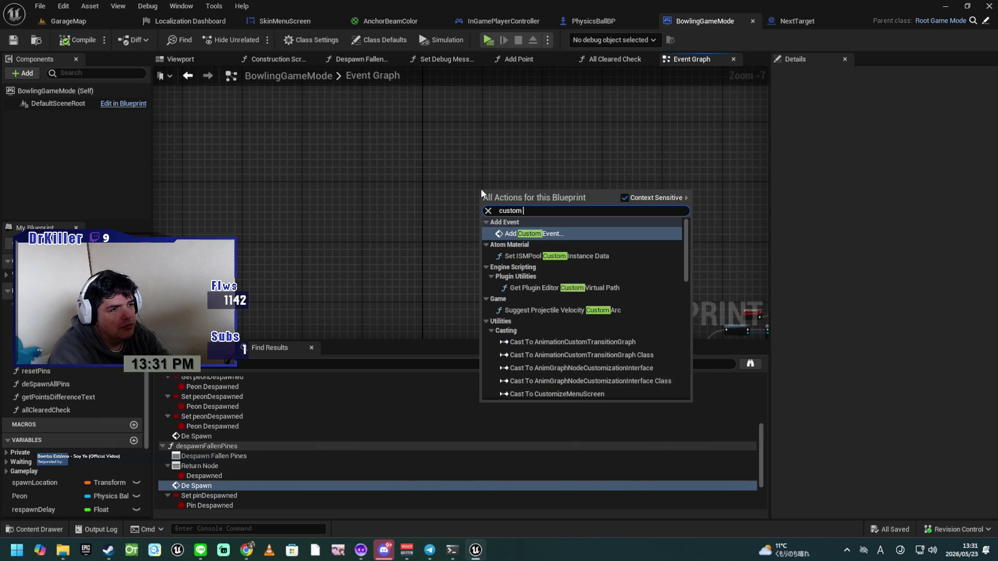
{"action": "key", "text": "Return"}
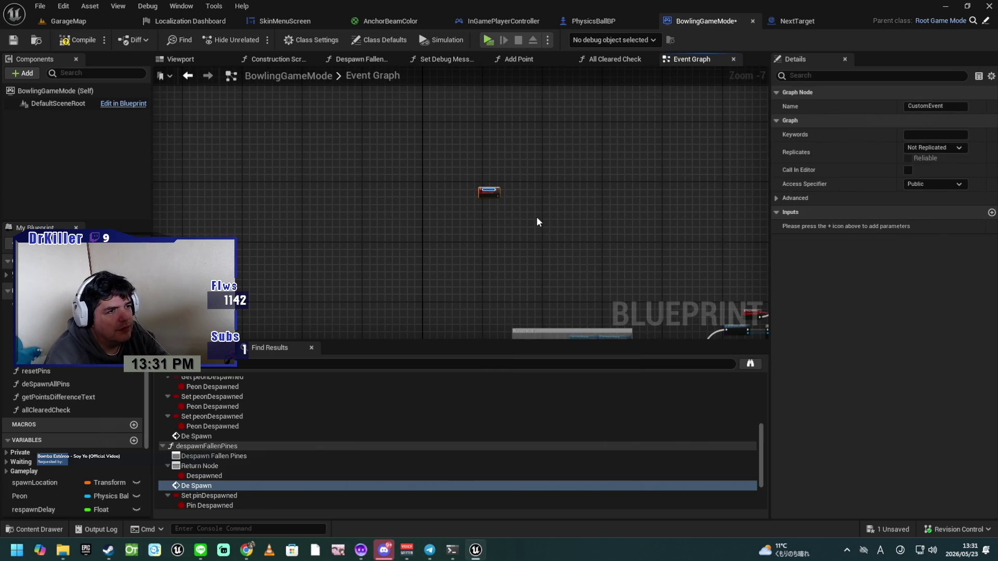
{"action": "scroll", "coordinate": [538, 216], "scroll_direction": "up", "scroll_amount": 2}
{"action": "scroll", "coordinate": [537, 216], "scroll_direction": "up", "scroll_amount": 3}
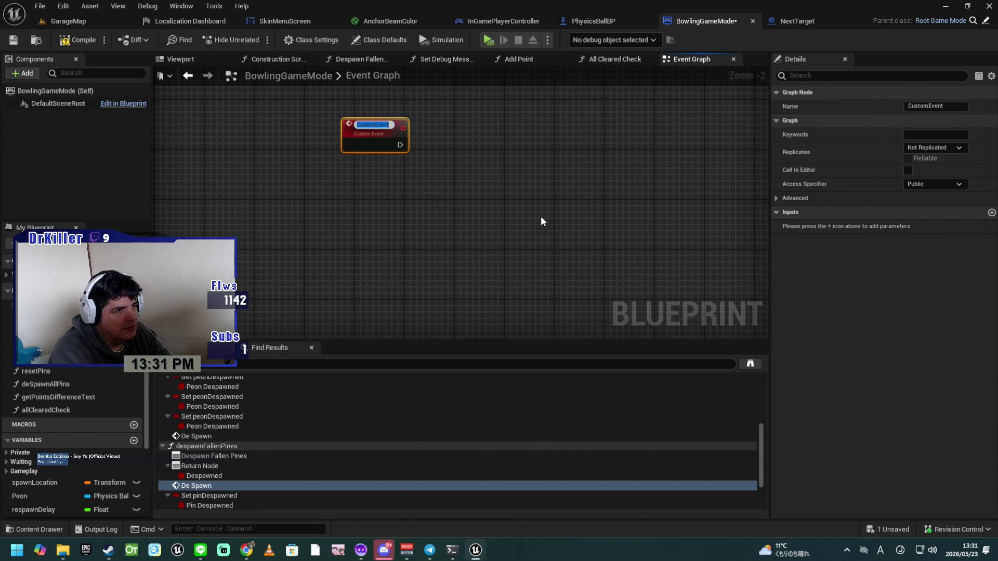
{"action": "type", "text": "Reset"}
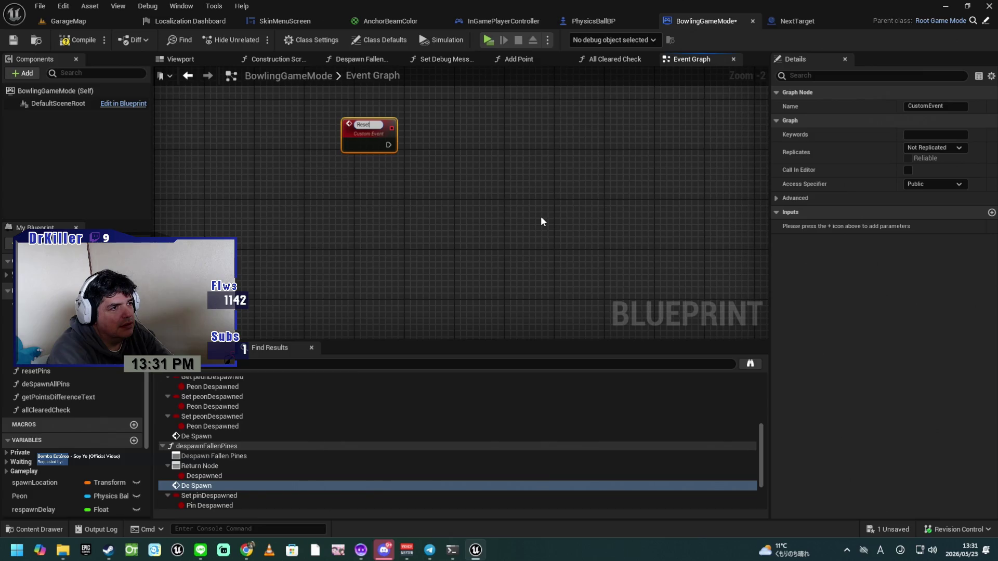
{"action": "type", "text": " Camera"}
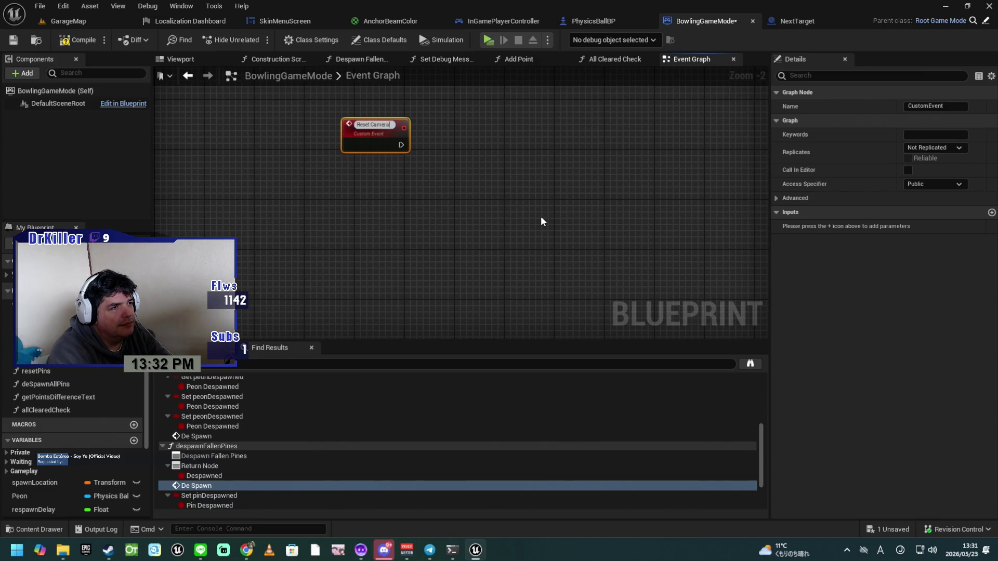
{"action": "key", "text": "Return"}
Step: Position the Reset Camera event node and compile the BowlingGameMode blueprint
{"action": "scroll", "coordinate": [402, 201], "scroll_direction": "up", "scroll_amount": 2}
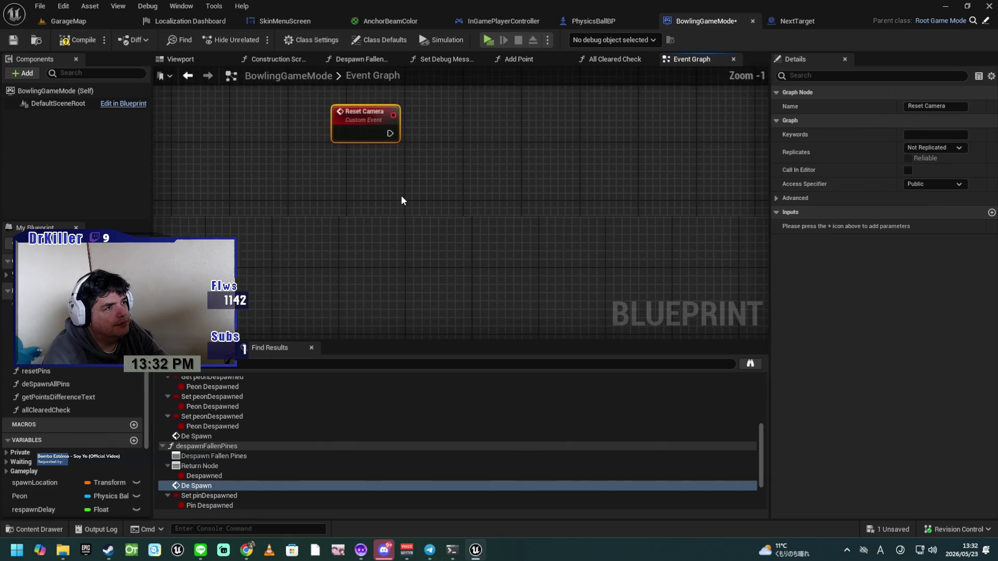
{"action": "left_click_drag", "start_coordinate": [395, 179], "coordinate": [478, 261]}
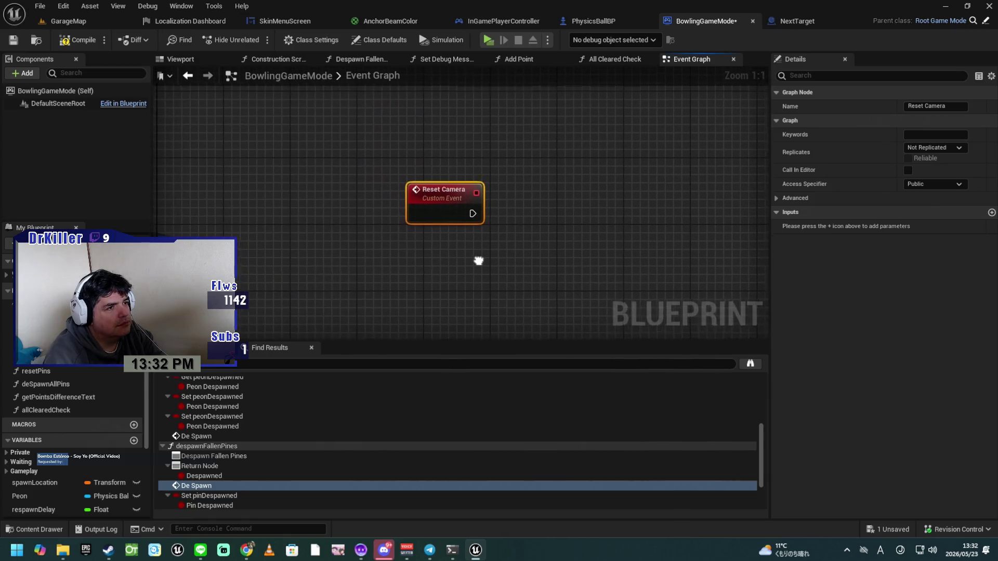
{"action": "left_click_drag", "start_coordinate": [443, 190], "coordinate": [464, 199]}
{"action": "double_click", "coordinate": [466, 199]}
{"action": "left_click", "coordinate": [83, 41]}
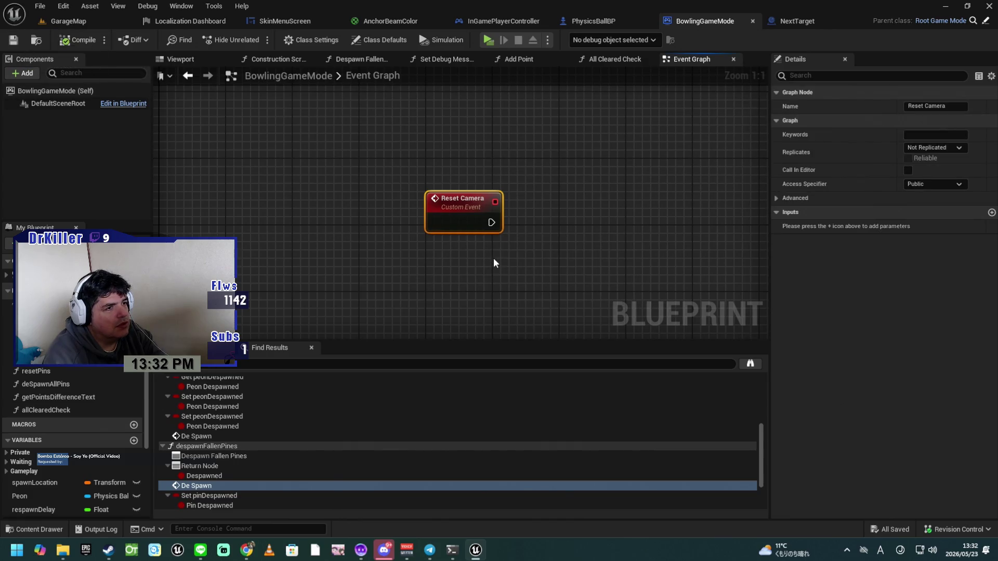
{"action": "mouse_move", "coordinate": [502, 255]}
{"action": "left_mouse_down"}
{"action": "mouse_move", "coordinate": [437, 223]}
{"action": "mouse_move", "coordinate": [519, 192]}
{"action": "left_mouse_up"}
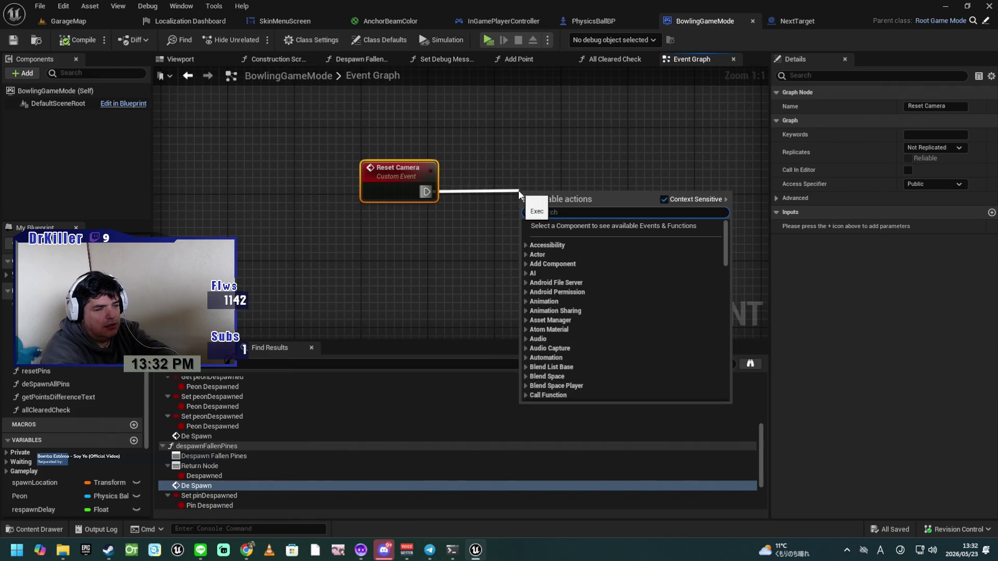
Step: Wire Reset Camera into a new Do Once node with Start Closed ticked
{"action": "type", "text": "don"}
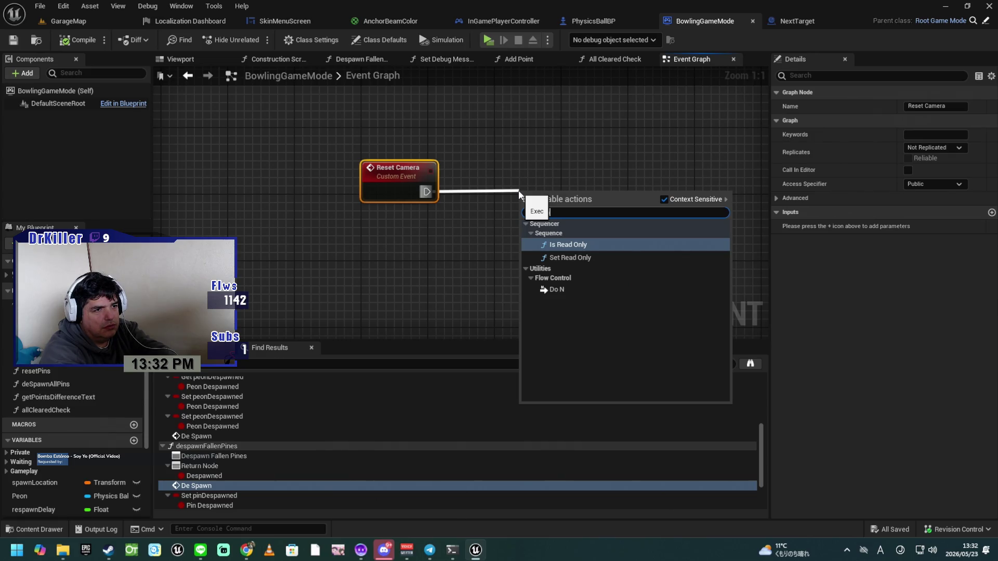
{"action": "key", "text": "BackSpace"}
{"action": "key", "text": "BackSpace"}
{"action": "key", "text": "BackSpace"}
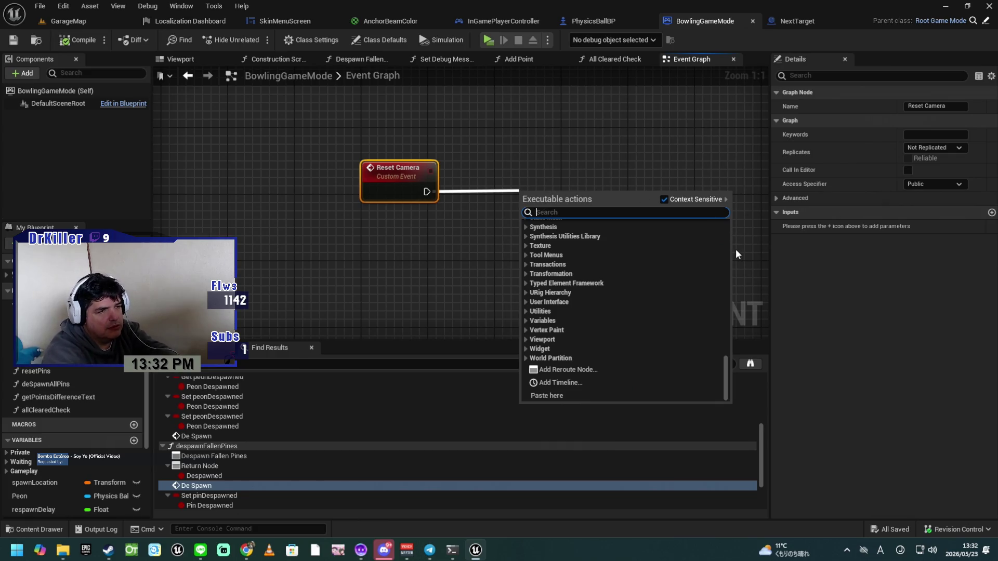
{"action": "type", "text": "do once"}
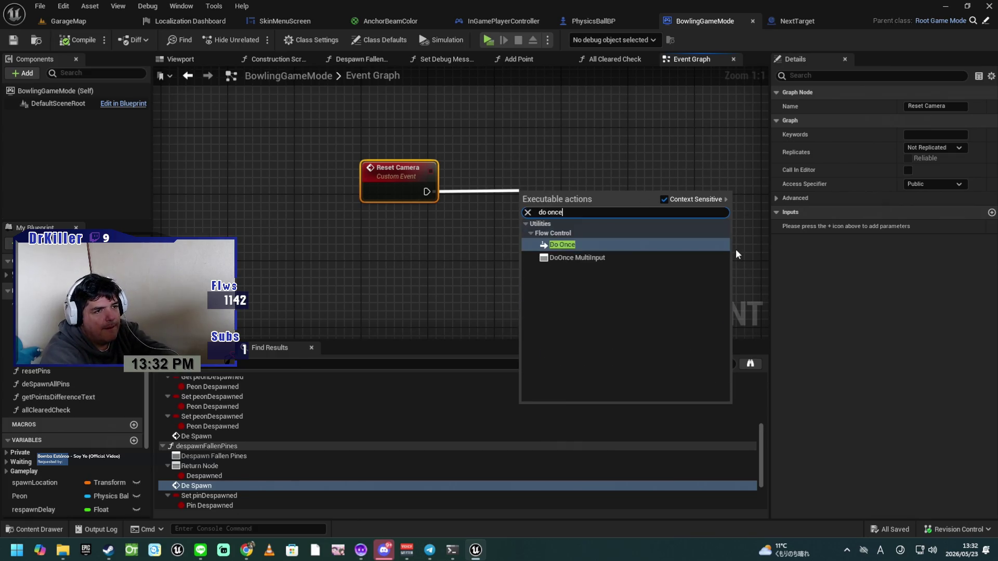
{"action": "key", "text": "Return"}
{"action": "left_click", "coordinate": [571, 243]}
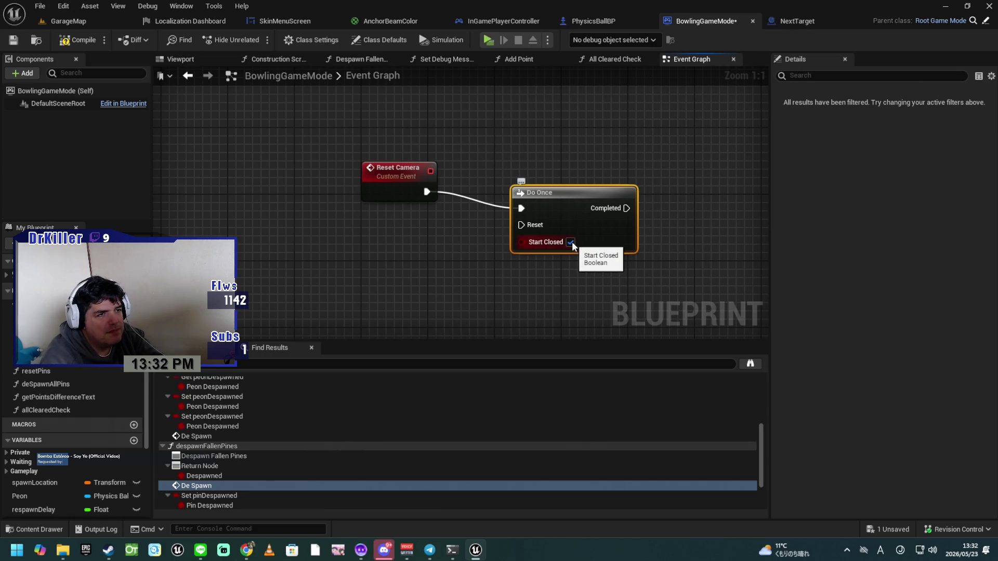
{"action": "mouse_move", "coordinate": [569, 195]}
{"action": "left_mouse_down"}
{"action": "mouse_move", "coordinate": [595, 176]}
{"action": "mouse_move", "coordinate": [620, 176]}
{"action": "left_mouse_up"}
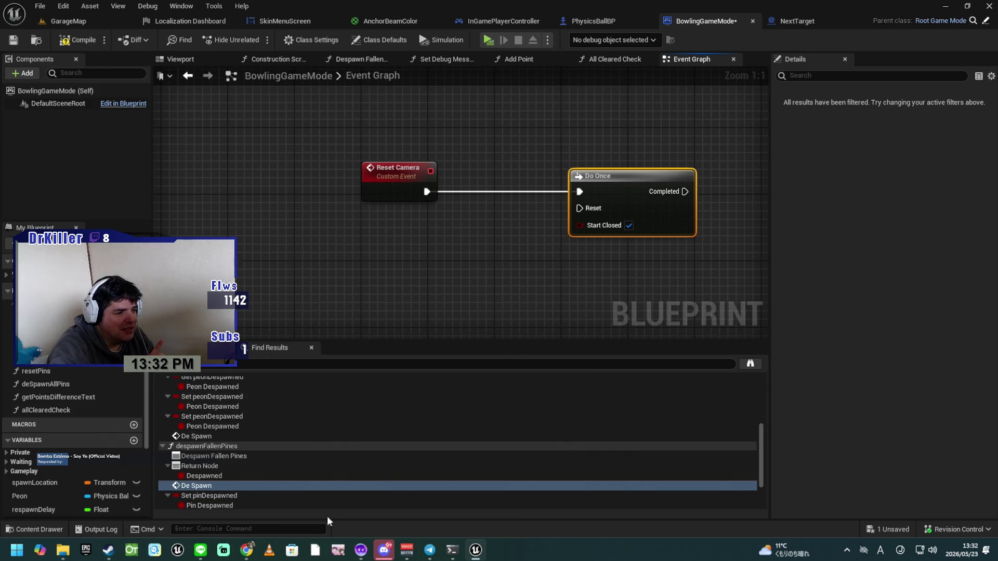
{"action": "mouse_move", "coordinate": [255, 557]}
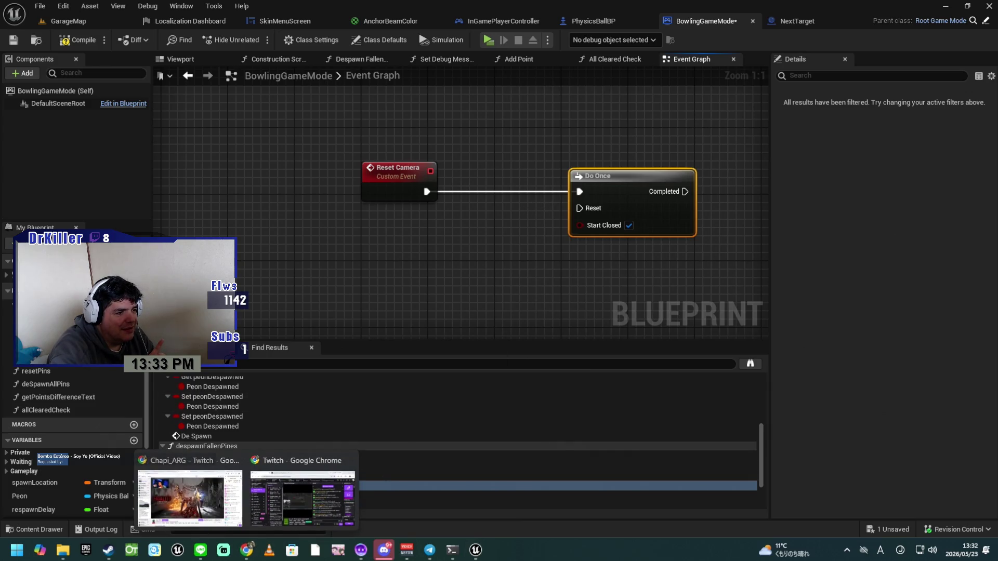
Step: Open another followed channel on Twitch, then return to the Unreal Engine search tab
{"action": "left_click", "coordinate": [163, 485]}
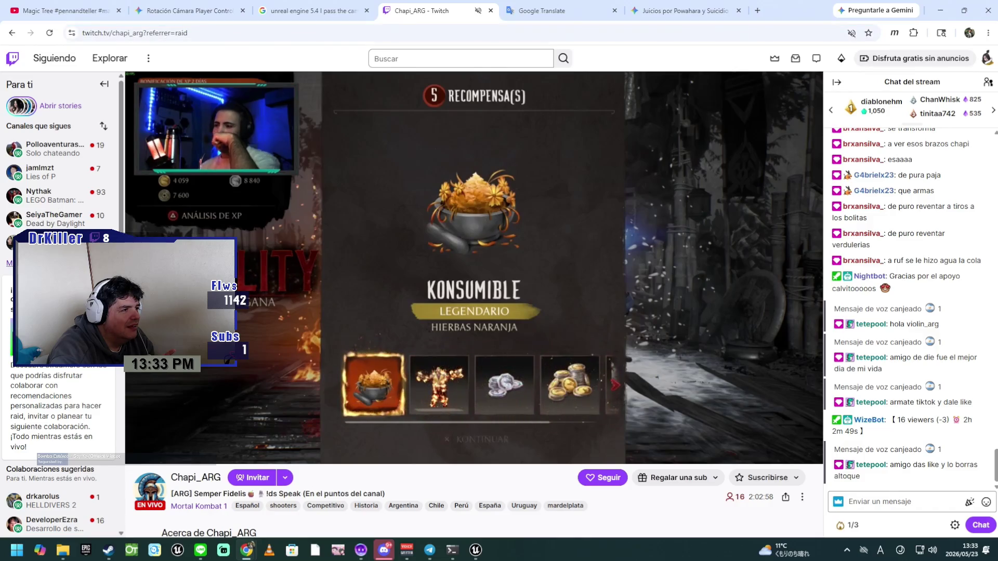
{"action": "left_click", "coordinate": [15, 263]}
{"action": "mouse_move", "coordinate": [60, 366]}
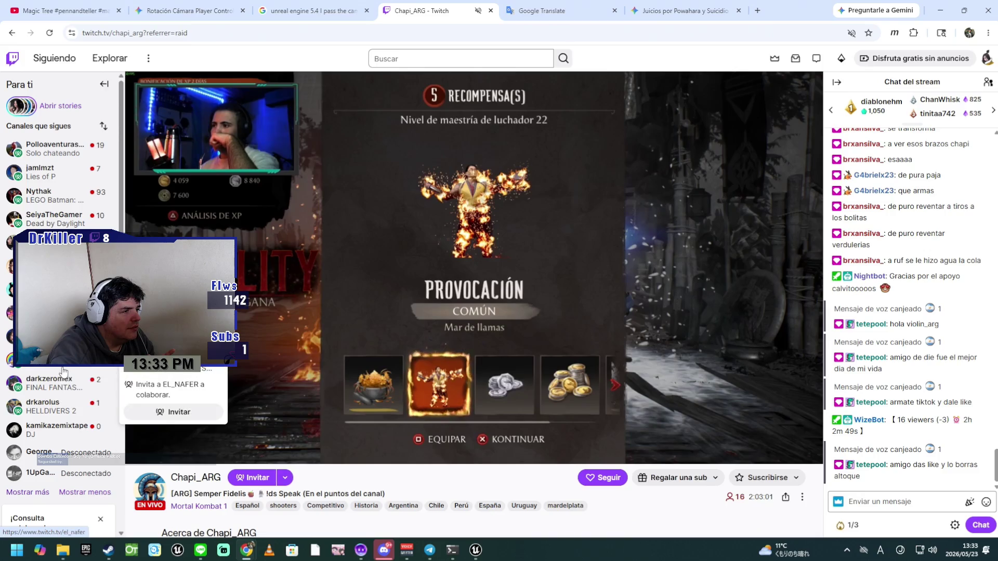
{"action": "left_click", "coordinate": [50, 412]}
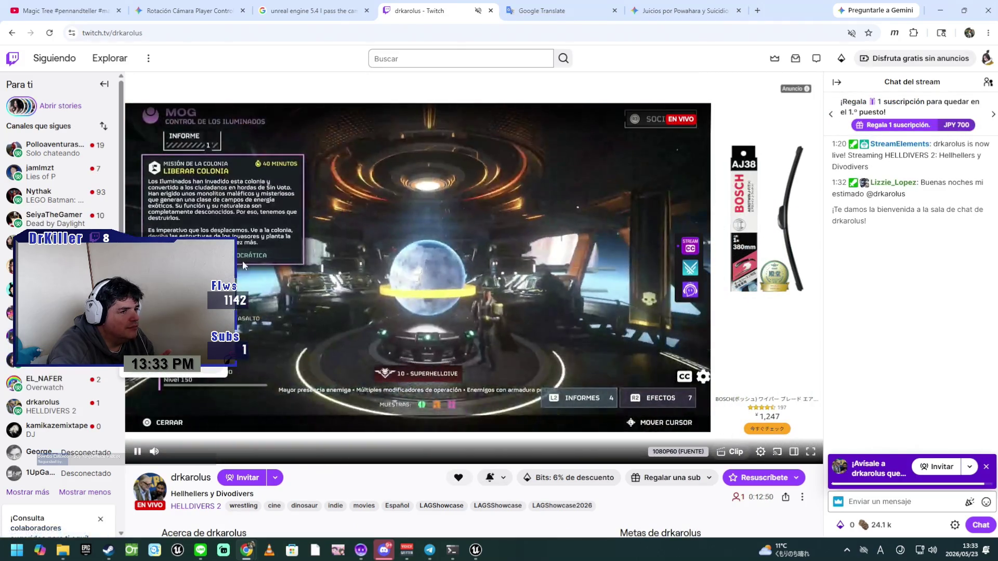
{"action": "left_click", "coordinate": [316, 6]}
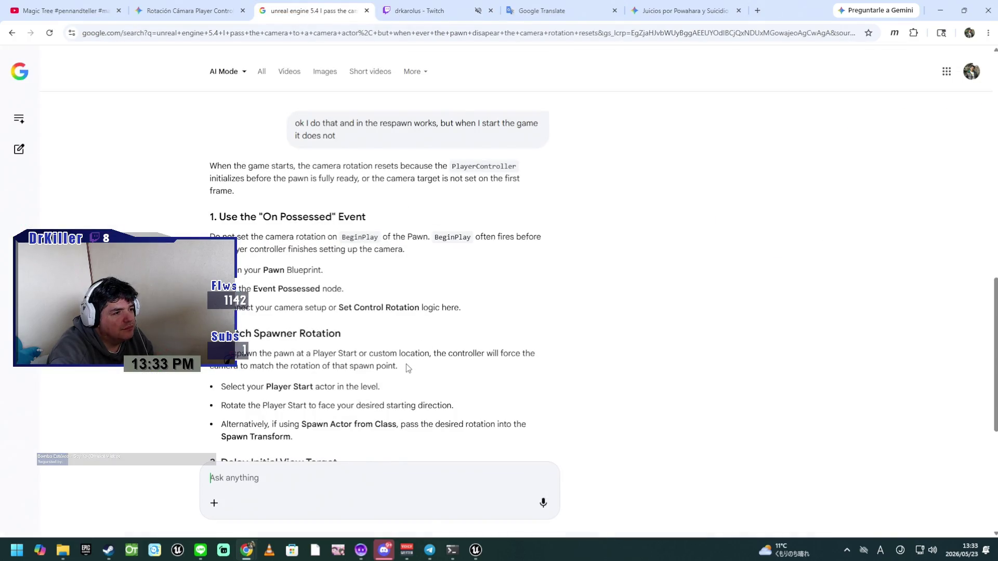
Step: Ask Google AI Mode if a Blueprint node can work only the second time it's called
{"action": "scroll", "coordinate": [371, 423], "scroll_direction": "down", "scroll_amount": 6}
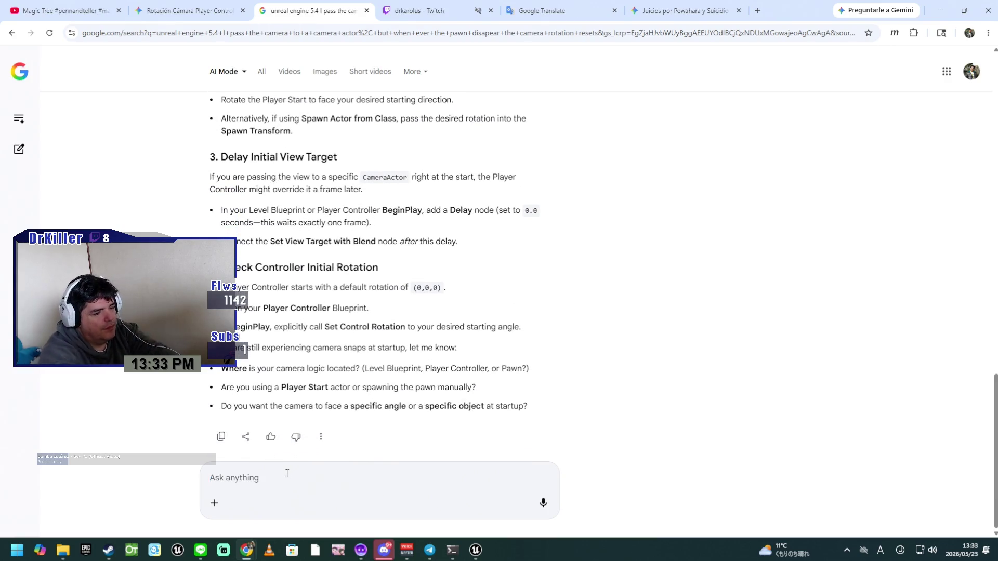
{"action": "type", "text": "OK question, ist"}
{"action": "key", "text": "BackSpace"}
{"action": "type", "text": "there a noded"}
{"action": "key", "text": "BackSpace"}
{"action": "type", "text": "in"}
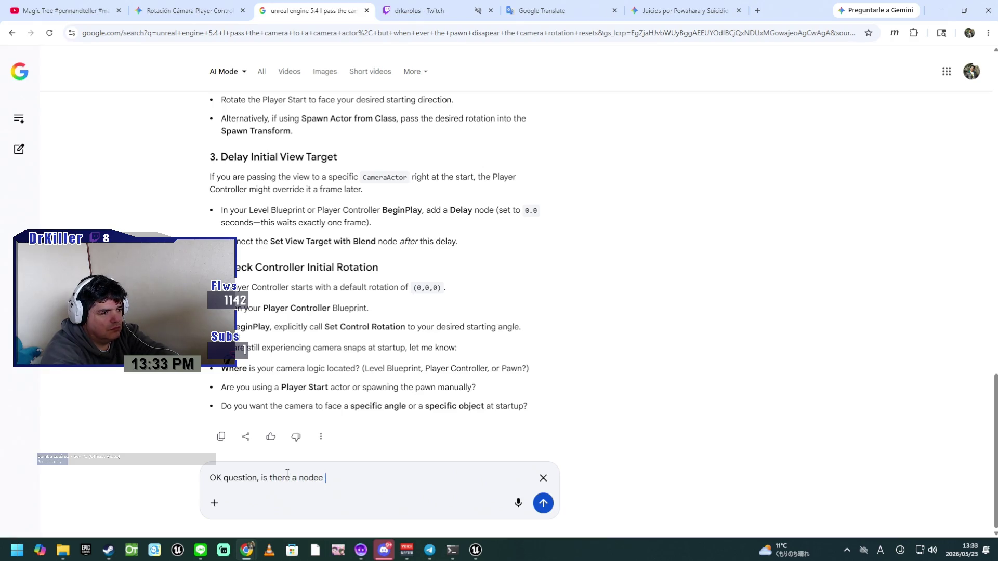
{"action": "type", "text": " Unreal En"}
{"action": "type", "text": "gine Blu"}
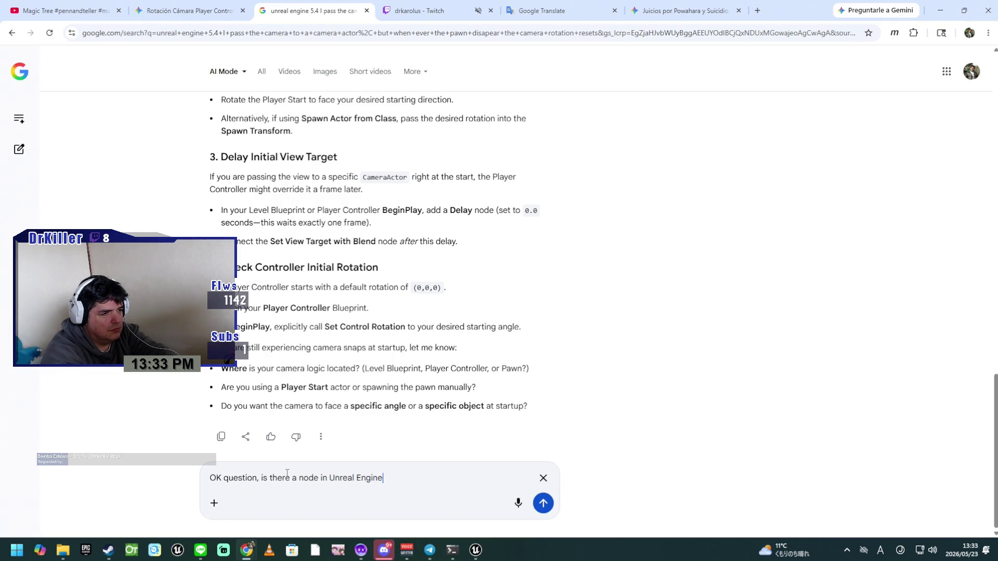
{"action": "type", "text": "eprint "}
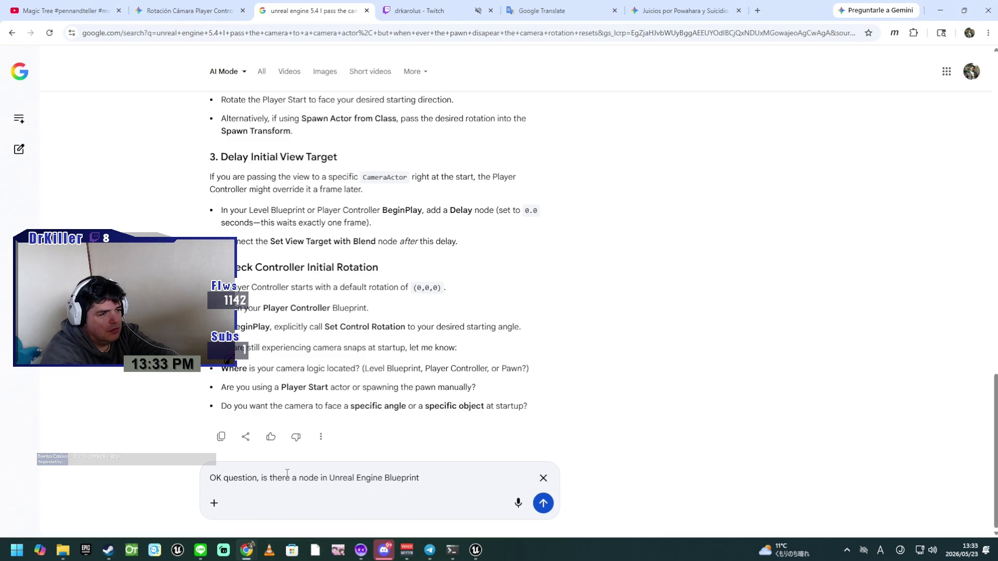
{"action": "type", "text": "that can "}
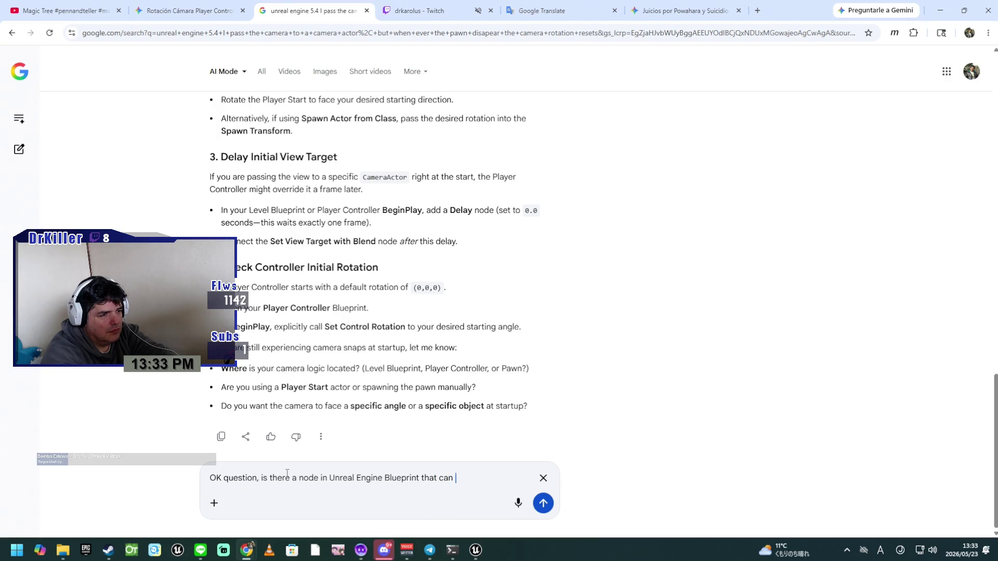
{"action": "type", "text": "works"}
{"action": "key", "text": "BackSpace"}
{"action": "type", "text": "on"}
{"action": "type", "text": "ly the sec"}
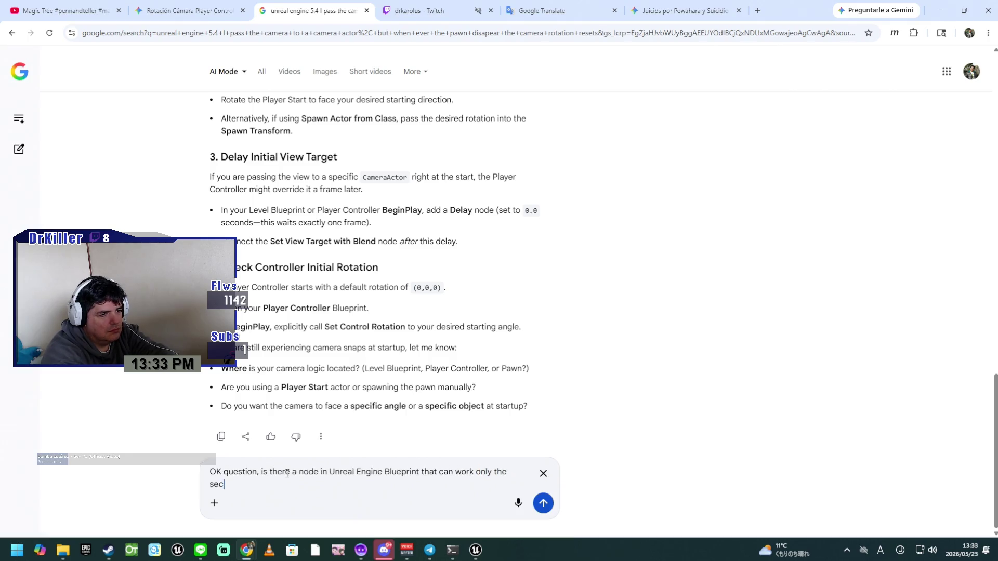
{"action": "type", "text": "ond time I c"}
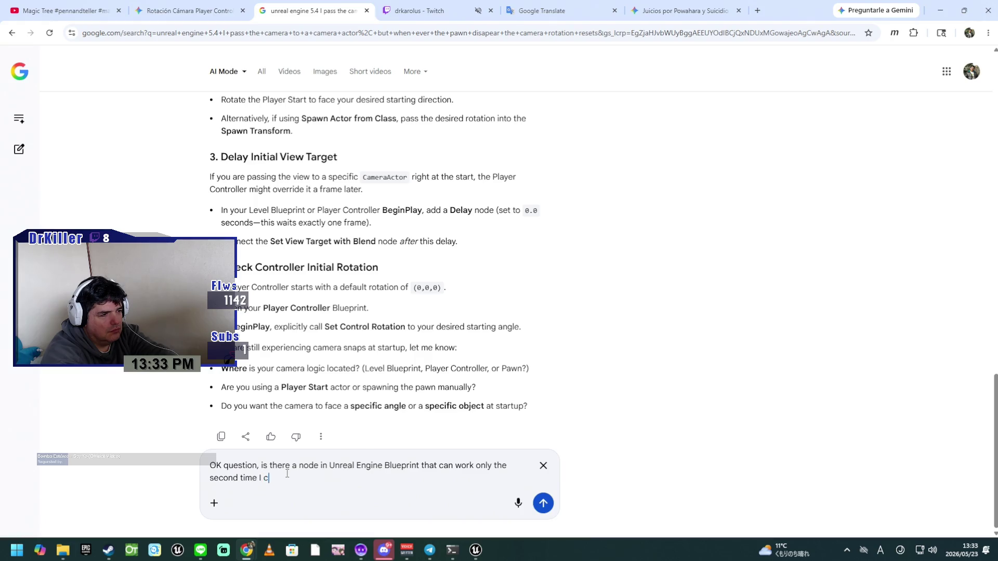
{"action": "type", "text": "alle it?"}
{"action": "key", "text": "Return"}
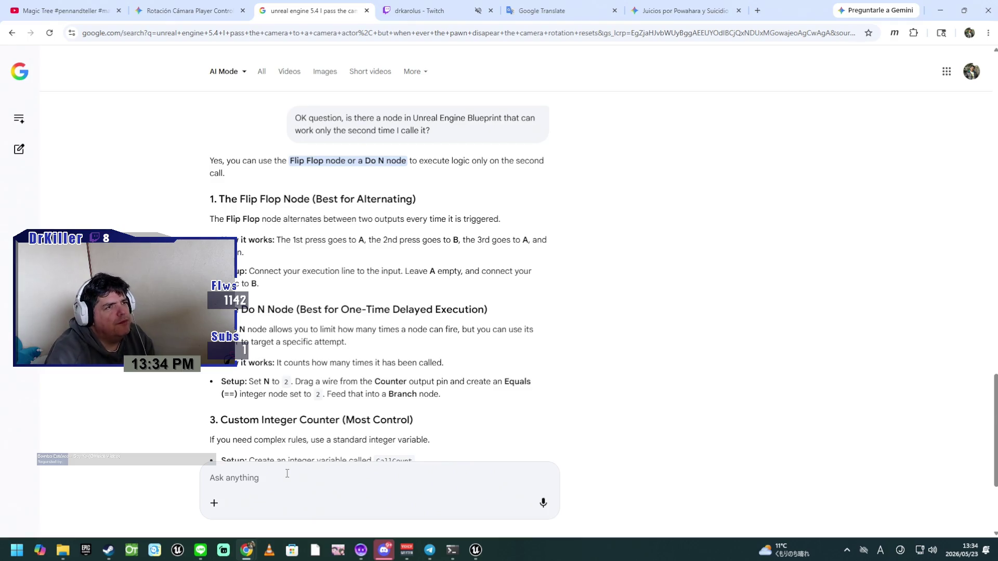
{"action": "left_click", "coordinate": [475, 550]}
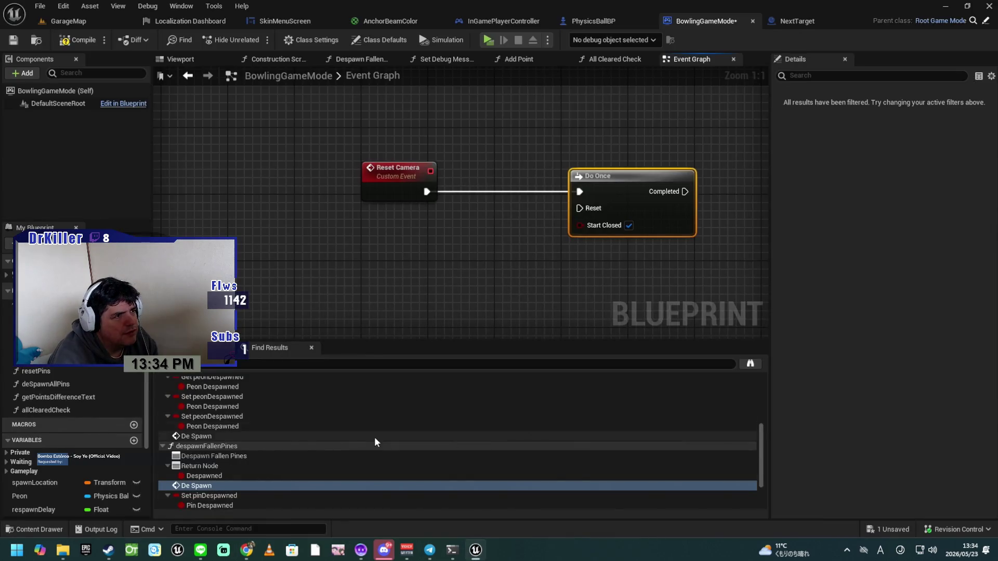
Step: Add a Flip Flop node after Reset Camera and delete the Do Once node
{"action": "left_click_drag", "start_coordinate": [427, 191], "coordinate": [441, 252]}
{"action": "type", "text": "flip"}
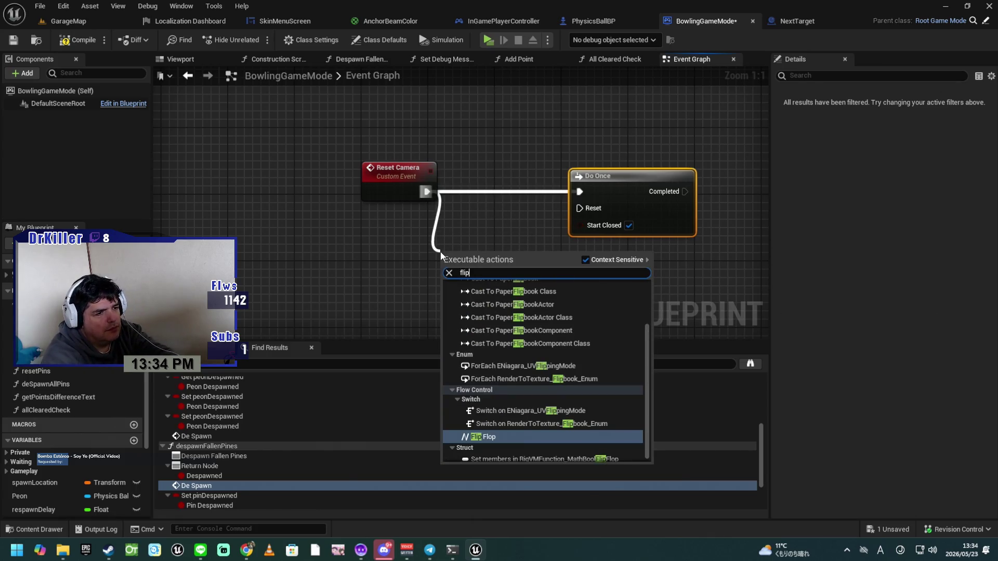
{"action": "key", "text": "Return"}
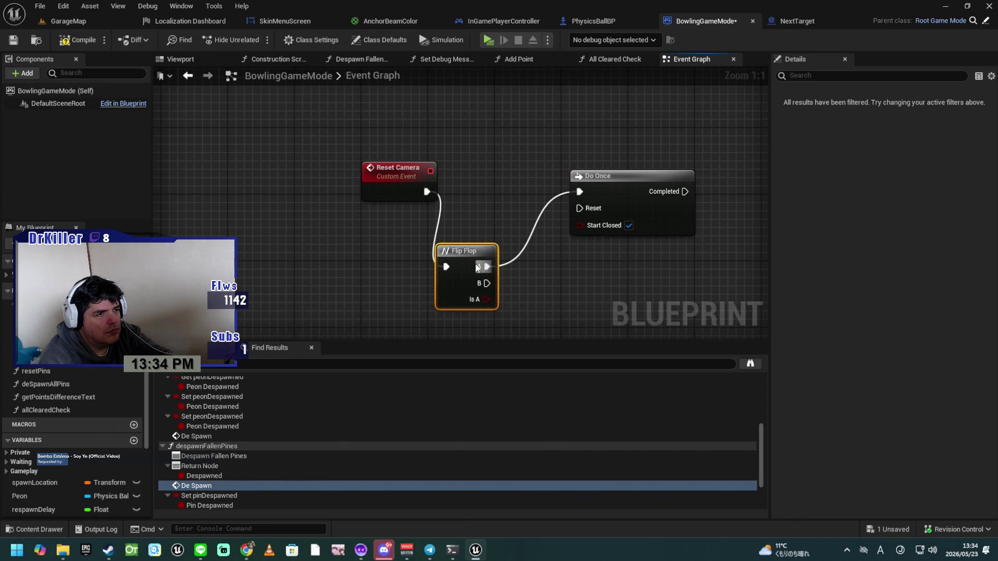
{"action": "left_click_drag", "start_coordinate": [464, 251], "coordinate": [497, 174]}
{"action": "left_click", "coordinate": [593, 178]}
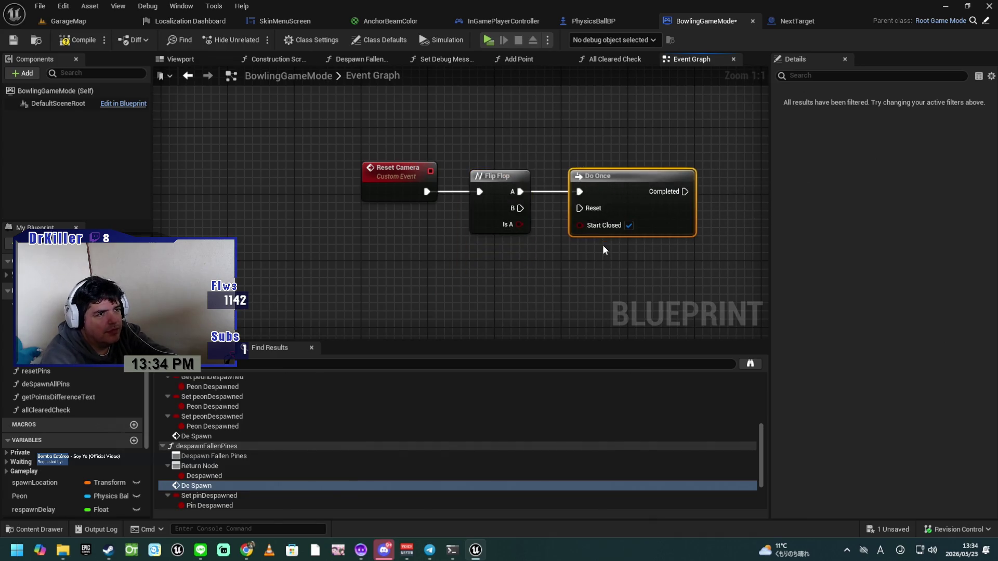
{"action": "key", "text": "Delete"}
Step: Cancel a 'set vie' node search from the Flip Flop output and save the blueprint
{"action": "left_click_drag", "start_coordinate": [566, 236], "coordinate": [487, 233]}
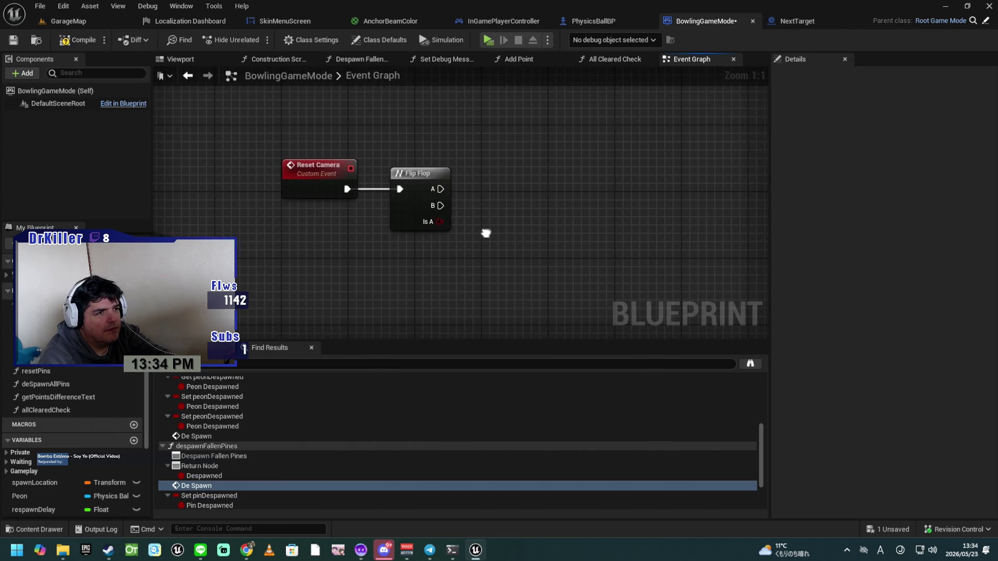
{"action": "left_click_drag", "start_coordinate": [440, 208], "coordinate": [527, 187]}
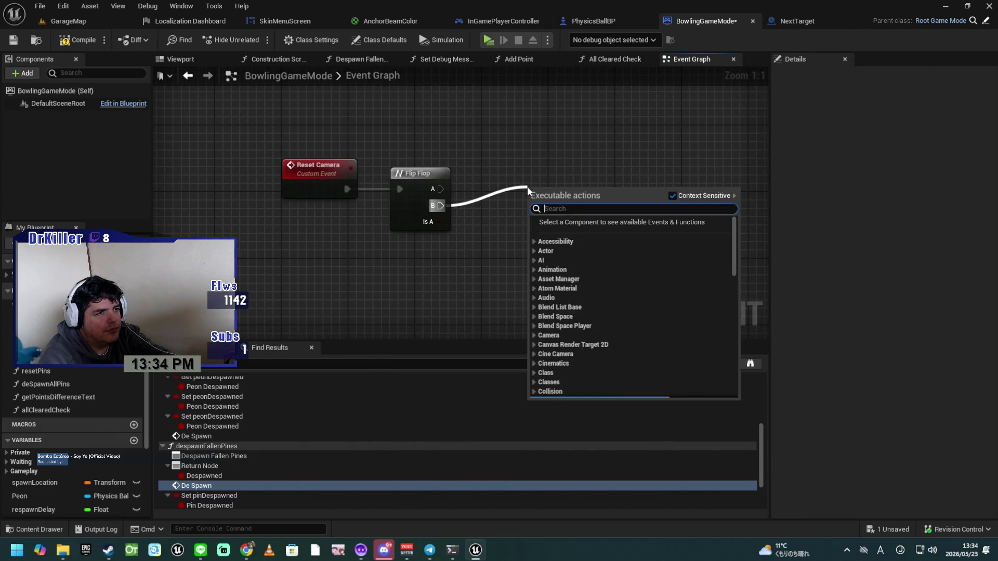
{"action": "type", "text": "set"}
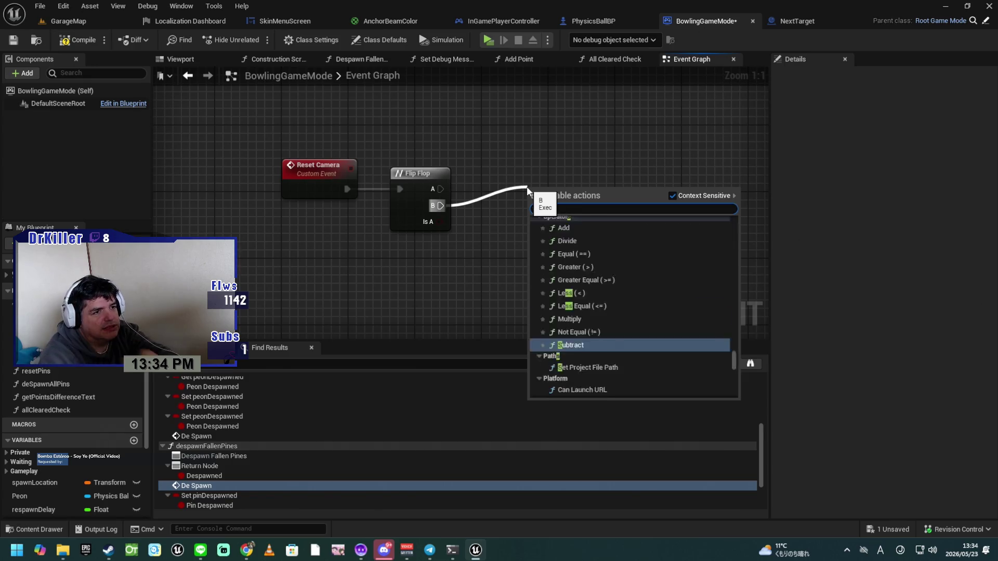
{"action": "type", "text": " vie"}
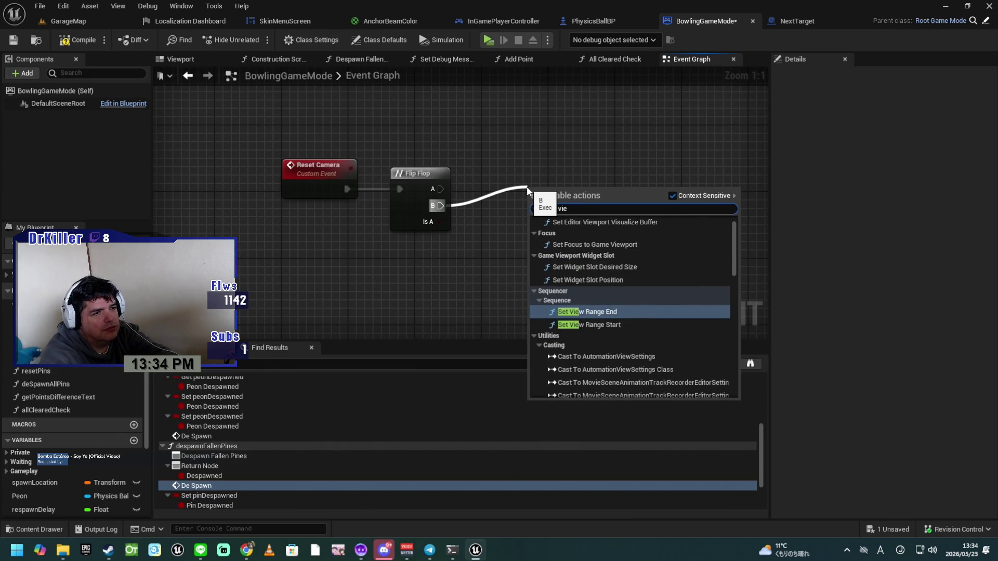
{"action": "left_click", "coordinate": [449, 226]}
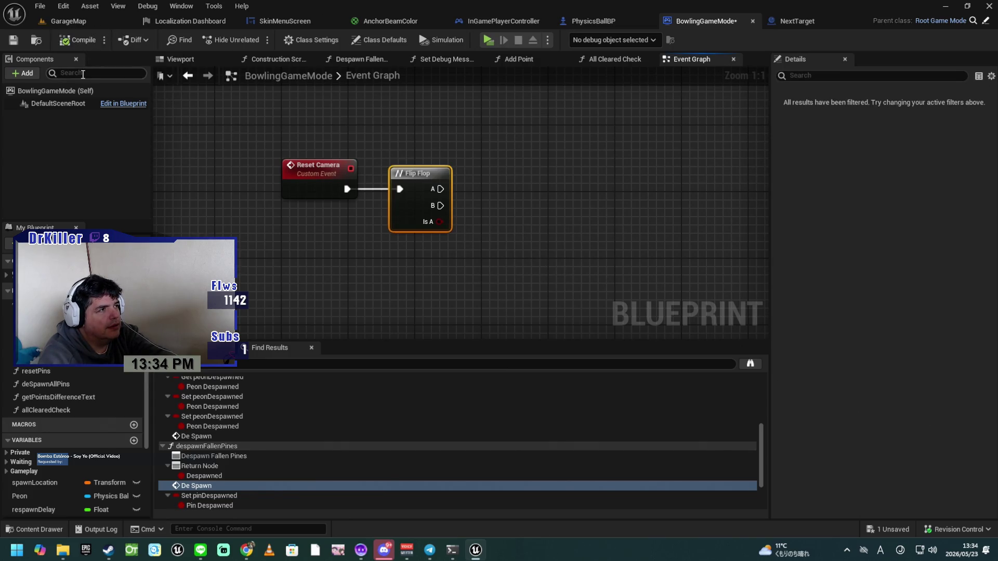
{"action": "key", "text": "ctrl+s"}
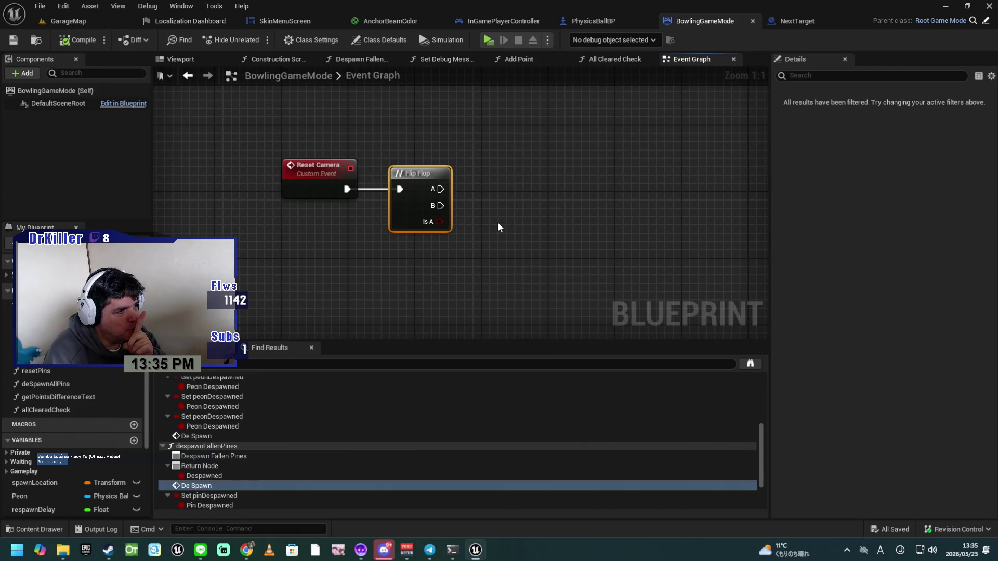
Step: Scroll and pan around the Event Graph to survey the widget and pin event nodes
{"action": "scroll", "coordinate": [499, 220], "scroll_direction": "down", "scroll_amount": 3}
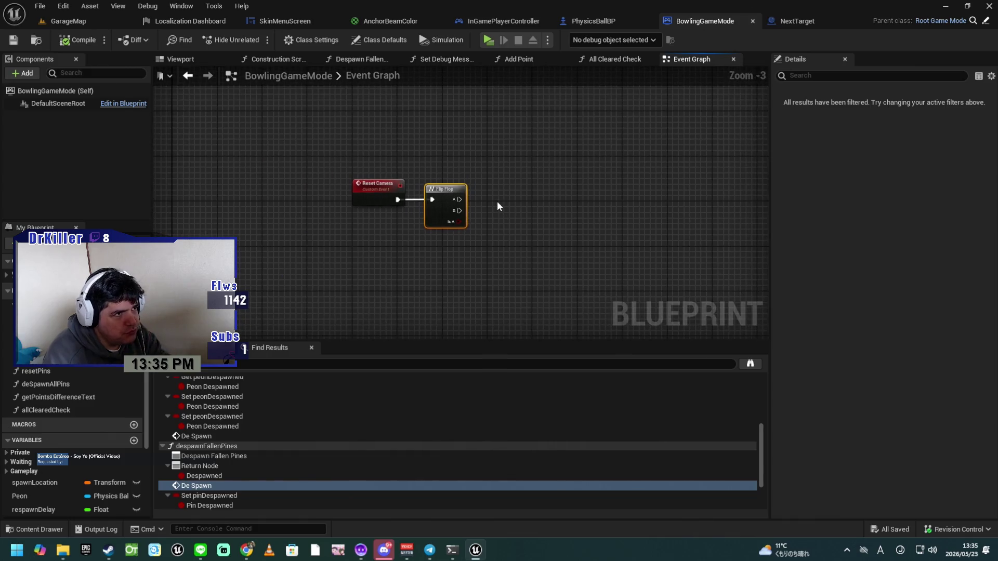
{"action": "scroll", "coordinate": [497, 252], "scroll_direction": "down", "scroll_amount": 4}
{"action": "left_click_drag", "start_coordinate": [497, 257], "coordinate": [473, 129]}
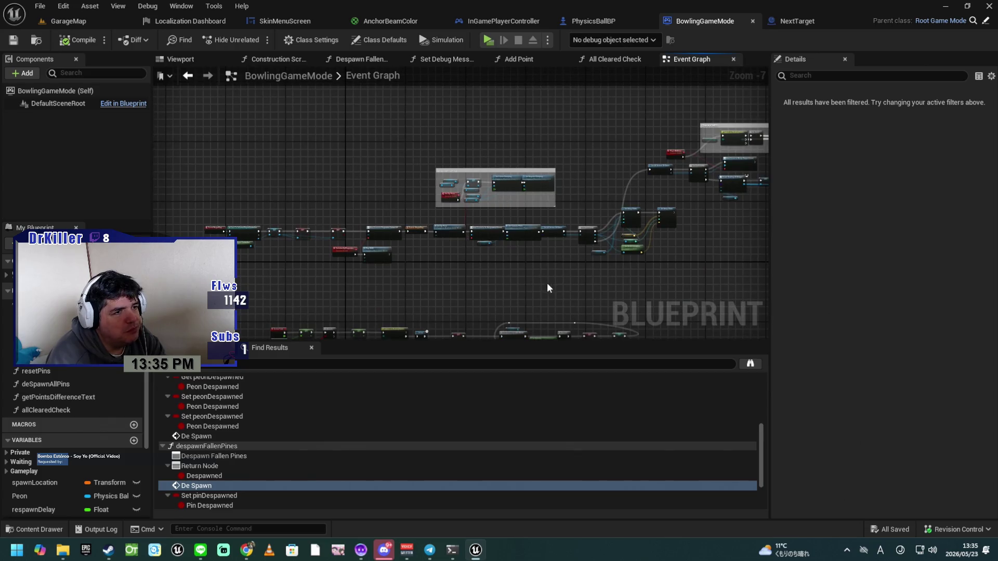
{"action": "scroll", "coordinate": [515, 242], "scroll_direction": "up", "scroll_amount": 4}
{"action": "mouse_move", "coordinate": [494, 232]}
{"action": "left_mouse_down"}
{"action": "mouse_move", "coordinate": [492, 223]}
{"action": "mouse_move", "coordinate": [503, 333]}
{"action": "left_mouse_up"}
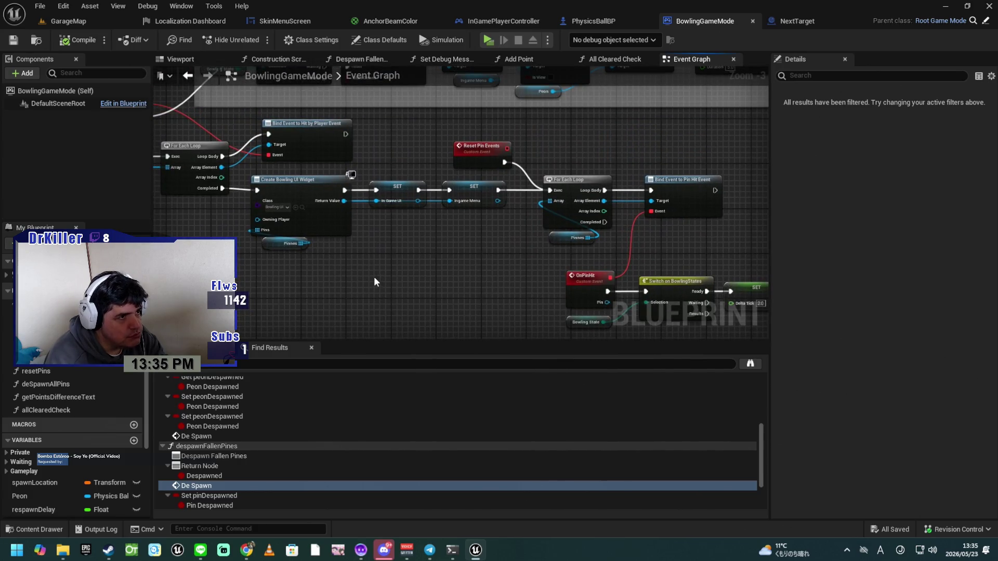
{"action": "scroll", "coordinate": [373, 276], "scroll_direction": "up", "scroll_amount": 3}
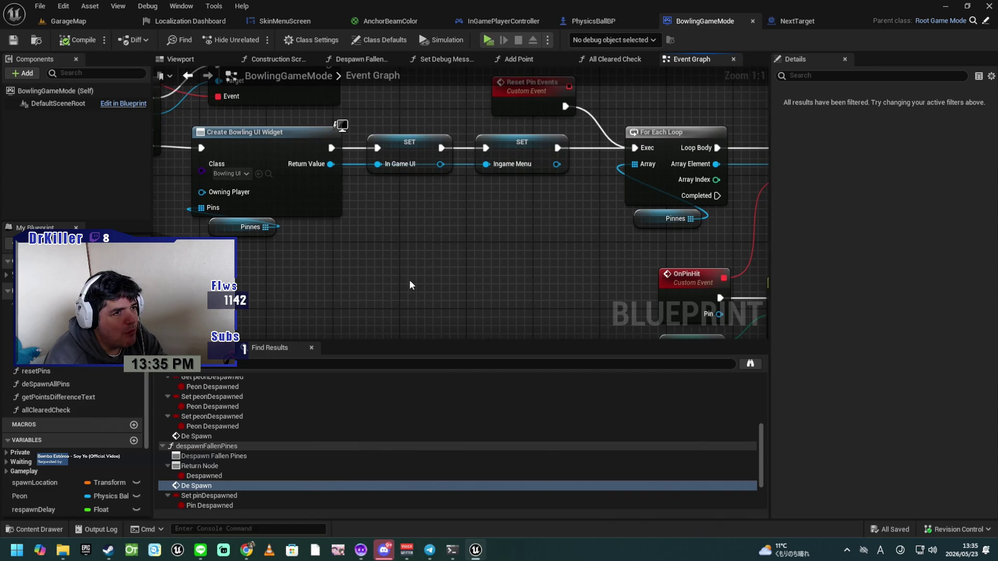
{"action": "scroll", "coordinate": [409, 279], "scroll_direction": "down", "scroll_amount": 5}
{"action": "mouse_move", "coordinate": [416, 298]}
{"action": "left_mouse_down"}
{"action": "mouse_move", "coordinate": [419, 167]}
{"action": "mouse_move", "coordinate": [474, 305]}
{"action": "mouse_move", "coordinate": [412, 324]}
{"action": "left_mouse_up"}
{"action": "mouse_move", "coordinate": [472, 269]}
{"action": "left_mouse_down"}
{"action": "mouse_move", "coordinate": [385, 303]}
{"action": "mouse_move", "coordinate": [463, 286]}
{"action": "mouse_move", "coordinate": [467, 247]}
{"action": "left_mouse_up"}
{"action": "scroll", "coordinate": [391, 300], "scroll_direction": "up", "scroll_amount": 3}
Step: Pan through the OnPinHit and Reset Pin Events sections, then move the Peon Despawned setter lower-right
{"action": "left_click_drag", "start_coordinate": [460, 286], "coordinate": [393, 226]}
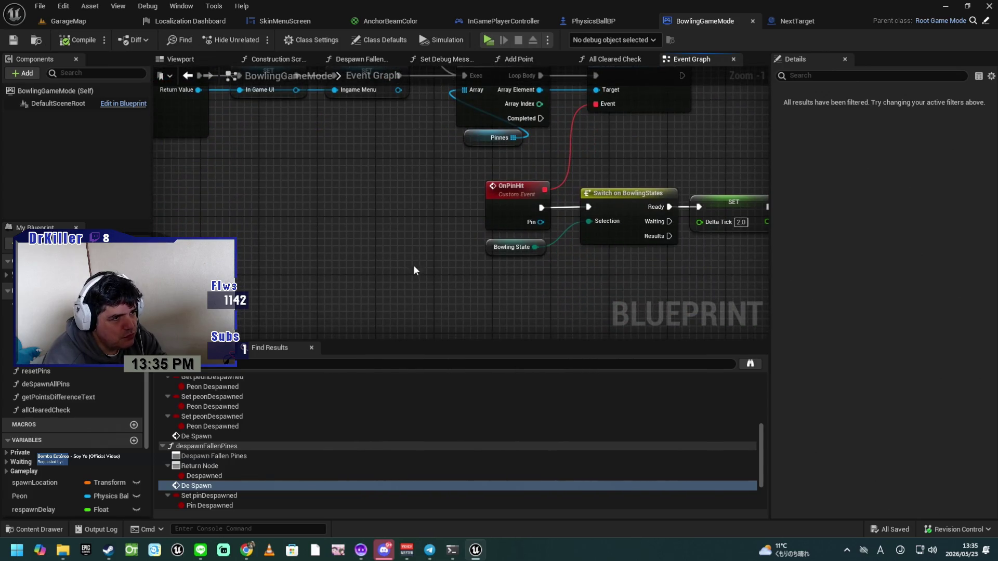
{"action": "left_click_drag", "start_coordinate": [424, 286], "coordinate": [444, 329]}
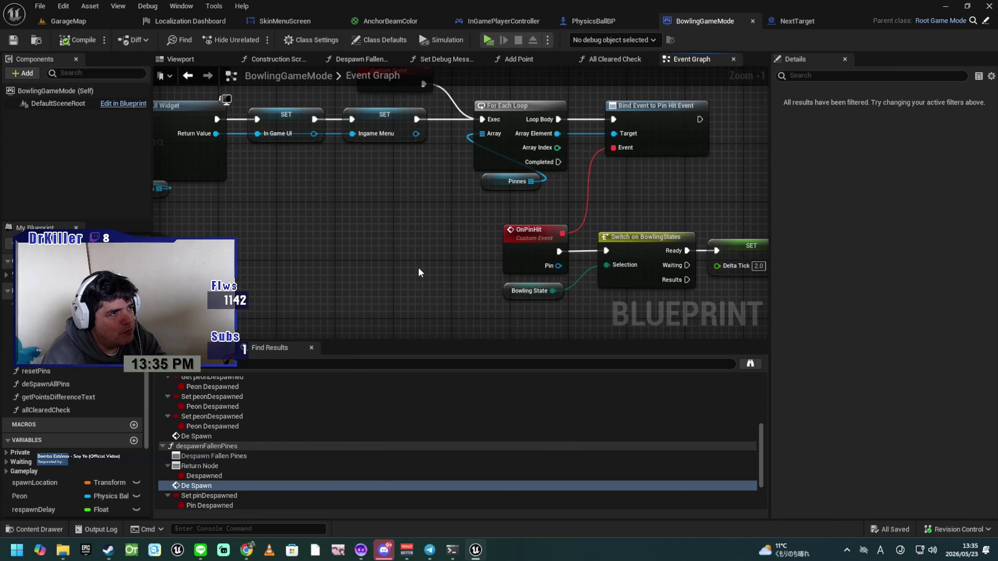
{"action": "left_click_drag", "start_coordinate": [392, 237], "coordinate": [547, 299]}
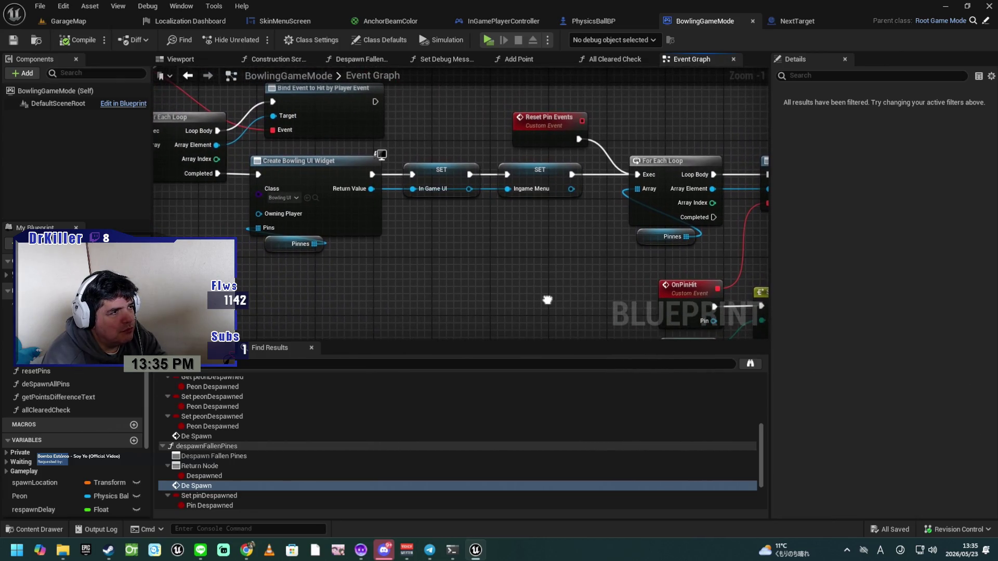
{"action": "scroll", "coordinate": [510, 290], "scroll_direction": "down", "scroll_amount": 5}
{"action": "scroll", "coordinate": [547, 208], "scroll_direction": "up", "scroll_amount": 5}
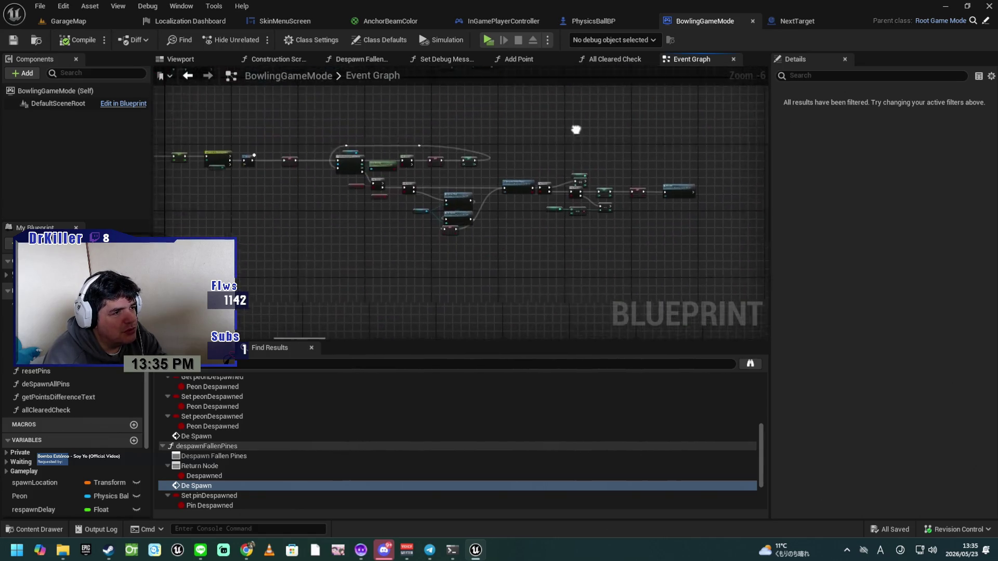
{"action": "mouse_move", "coordinate": [512, 226]}
{"action": "left_mouse_down"}
{"action": "mouse_move", "coordinate": [602, 275]}
{"action": "mouse_move", "coordinate": [583, 261]}
{"action": "left_mouse_up"}
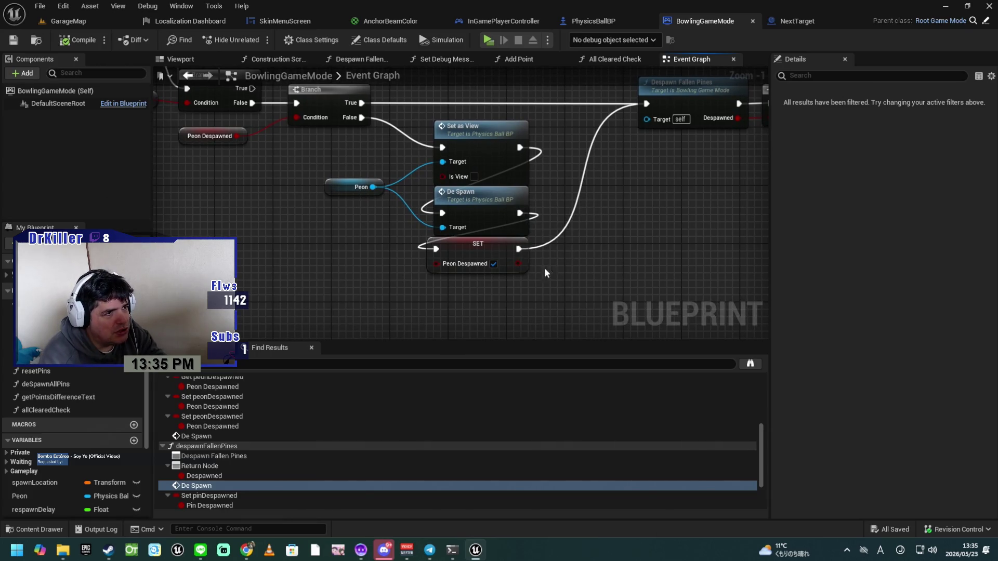
{"action": "left_click_drag", "start_coordinate": [499, 250], "coordinate": [533, 311]}
Step: Call Reset Camera from the Branch False path into De Spawn, deleting Set as View
{"action": "mouse_move", "coordinate": [453, 250]}
{"action": "left_mouse_down"}
{"action": "mouse_move", "coordinate": [510, 268]}
{"action": "mouse_move", "coordinate": [507, 251]}
{"action": "left_mouse_up"}
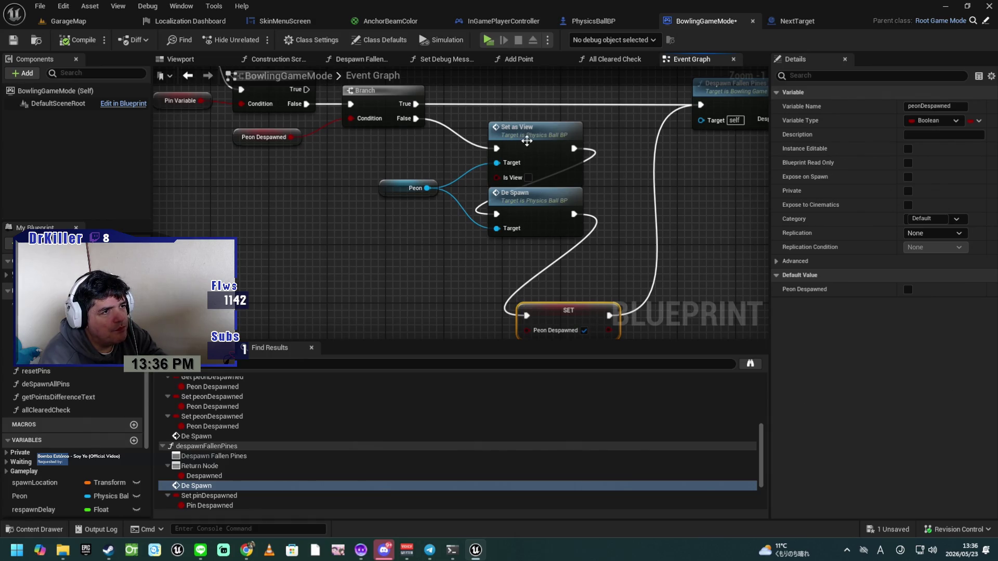
{"action": "left_click", "coordinate": [527, 144]}
{"action": "mouse_move", "coordinate": [416, 119]}
{"action": "left_mouse_down"}
{"action": "mouse_move", "coordinate": [440, 142]}
{"action": "mouse_move", "coordinate": [339, 226]}
{"action": "mouse_move", "coordinate": [350, 238]}
{"action": "left_mouse_up"}
{"action": "type", "text": "rese"}
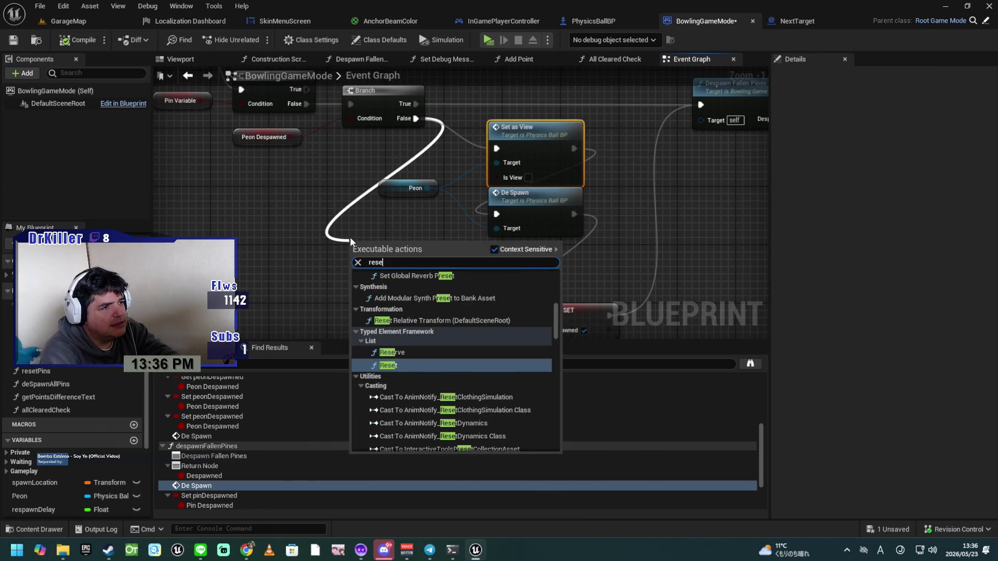
{"action": "type", "text": "t camera"}
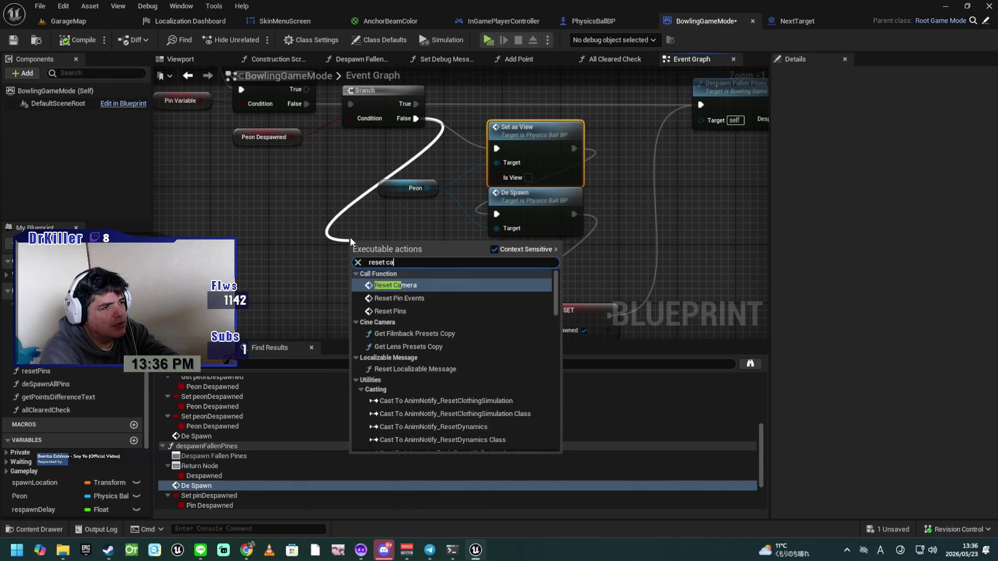
{"action": "key", "text": "Return"}
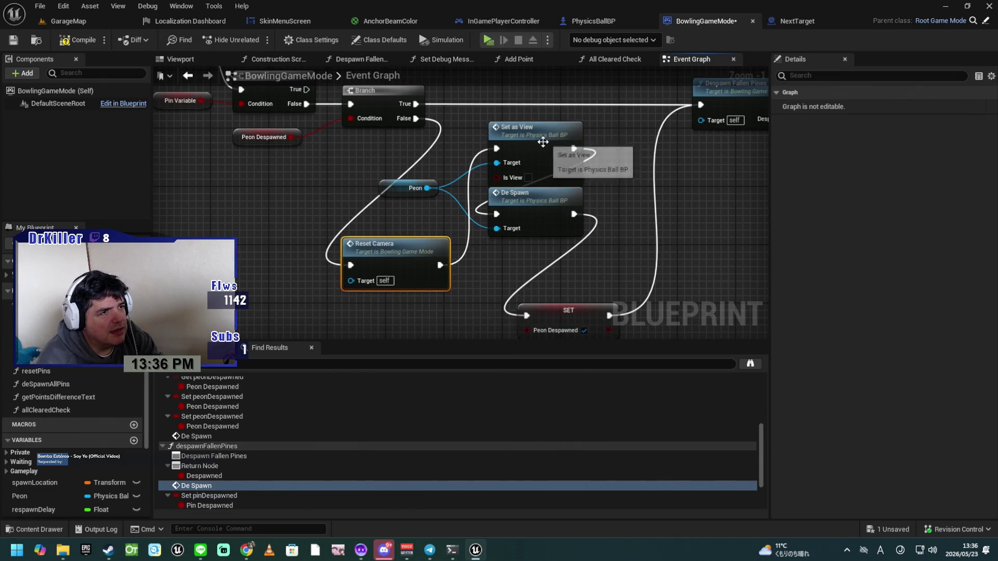
{"action": "left_click_drag", "start_coordinate": [440, 265], "coordinate": [498, 214]}
{"action": "left_click", "coordinate": [523, 135]}
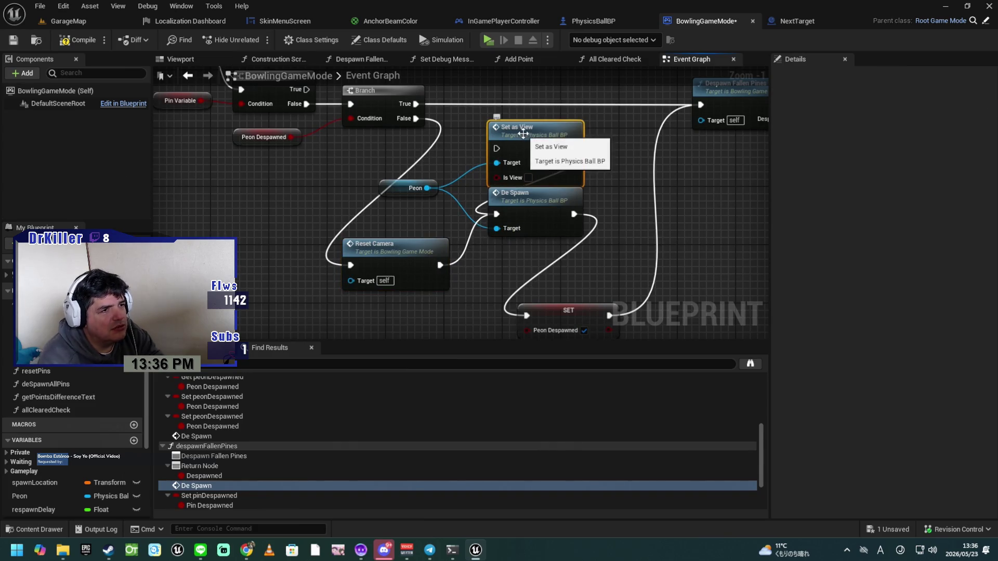
{"action": "key", "text": "Delete"}
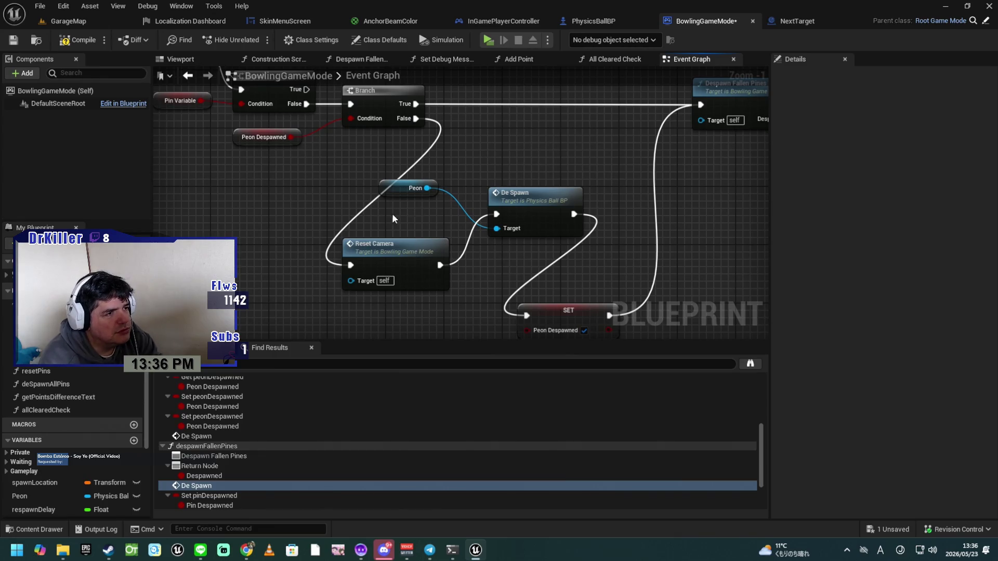
Step: Arrange Reset Camera and the Peon getter beside De Spawn, save, and open Despawn Fallen Pines
{"action": "mouse_move", "coordinate": [389, 247]}
{"action": "left_mouse_down"}
{"action": "mouse_move", "coordinate": [514, 131]}
{"action": "mouse_move", "coordinate": [524, 145]}
{"action": "left_mouse_up"}
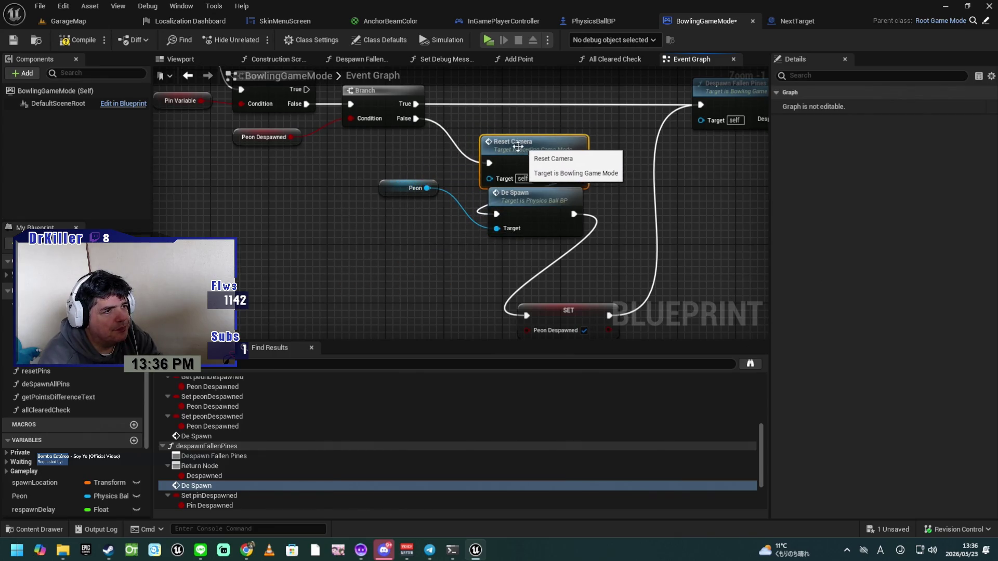
{"action": "left_click_drag", "start_coordinate": [390, 188], "coordinate": [417, 230]}
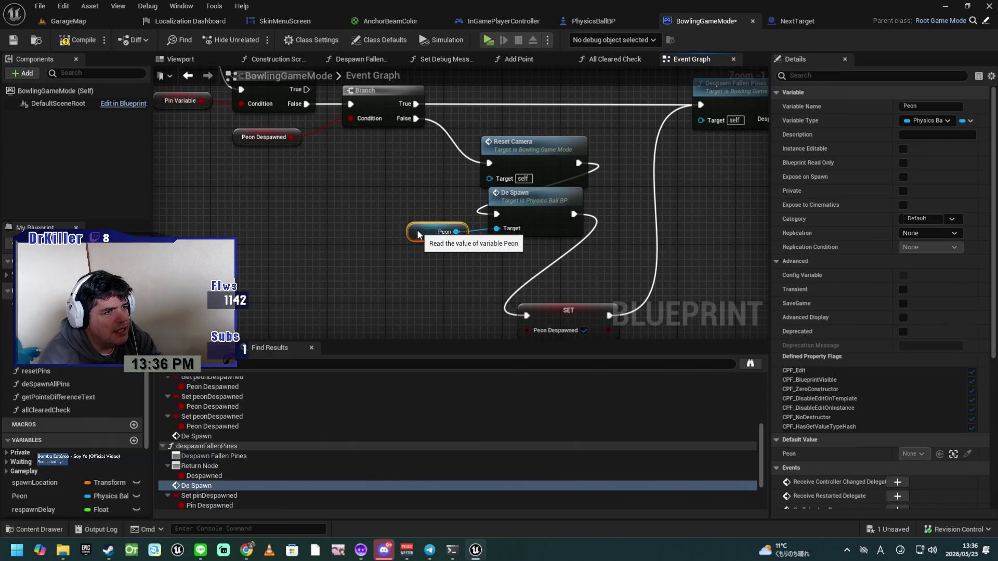
{"action": "key", "text": "ctrl+s"}
{"action": "mouse_move", "coordinate": [676, 201]}
{"action": "left_mouse_down"}
{"action": "mouse_move", "coordinate": [405, 276]}
{"action": "mouse_move", "coordinate": [332, 266]}
{"action": "left_mouse_up"}
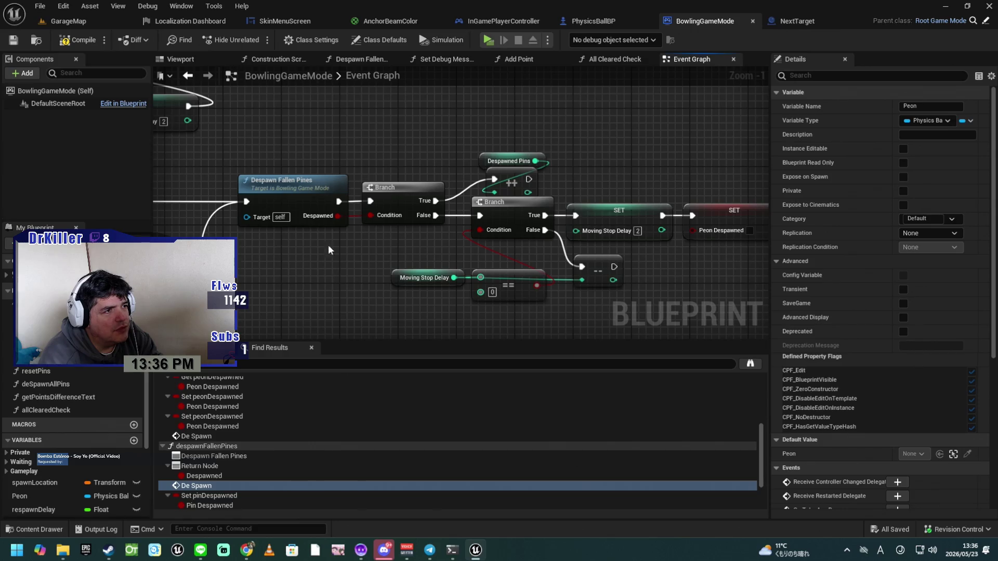
{"action": "double_click", "coordinate": [310, 187]}
{"action": "scroll", "coordinate": [586, 277], "scroll_direction": "up", "scroll_amount": 5}
{"action": "mouse_move", "coordinate": [658, 244]}
{"action": "left_mouse_down"}
{"action": "mouse_move", "coordinate": [472, 280]}
{"action": "mouse_move", "coordinate": [451, 253]}
{"action": "mouse_move", "coordinate": [469, 253]}
{"action": "mouse_move", "coordinate": [434, 281]}
{"action": "mouse_move", "coordinate": [601, 283]}
{"action": "mouse_move", "coordinate": [486, 285]}
{"action": "left_mouse_up"}
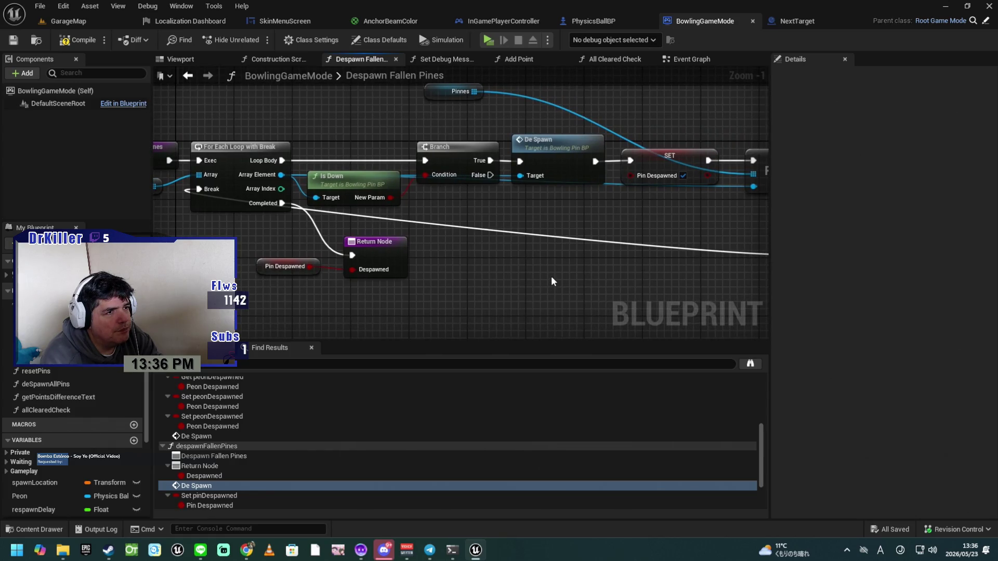
{"action": "left_click_drag", "start_coordinate": [560, 267], "coordinate": [325, 286]}
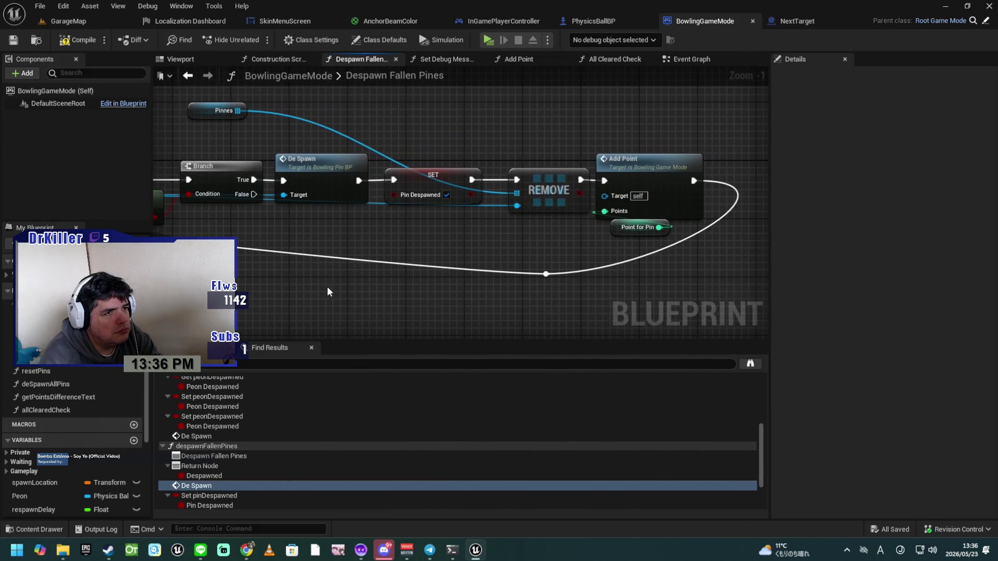
{"action": "mouse_move", "coordinate": [304, 295]}
{"action": "left_mouse_down"}
{"action": "mouse_move", "coordinate": [540, 295]}
{"action": "mouse_move", "coordinate": [522, 298]}
{"action": "left_mouse_up"}
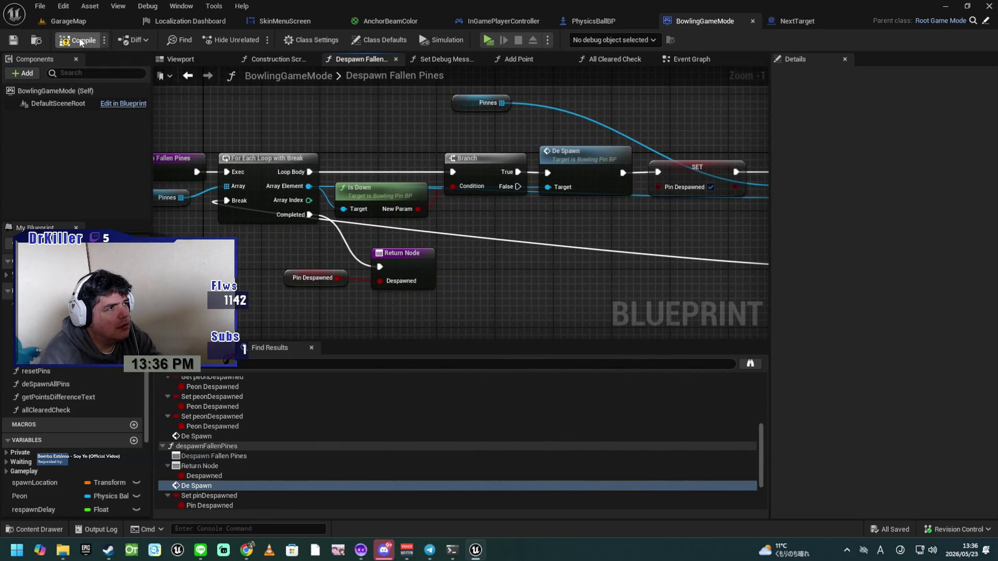
{"action": "mouse_move", "coordinate": [569, 285]}
{"action": "left_mouse_down"}
{"action": "mouse_move", "coordinate": [533, 281]}
{"action": "mouse_move", "coordinate": [661, 282]}
{"action": "mouse_move", "coordinate": [572, 288]}
{"action": "mouse_move", "coordinate": [208, 271]}
{"action": "mouse_move", "coordinate": [332, 300]}
{"action": "left_mouse_up"}
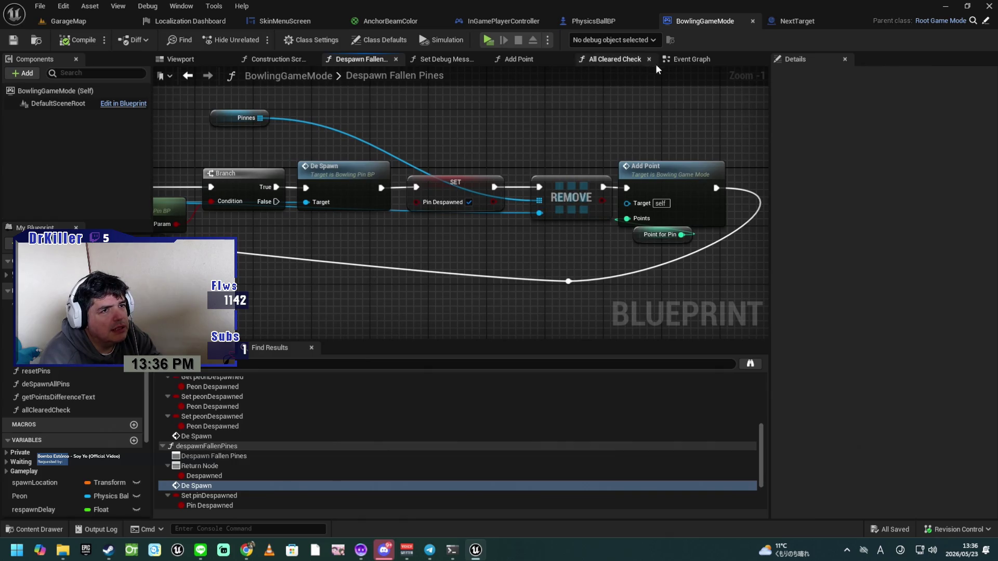
{"action": "left_click", "coordinate": [685, 57]}
{"action": "mouse_move", "coordinate": [320, 300]}
{"action": "left_mouse_down"}
{"action": "mouse_move", "coordinate": [412, 160]}
{"action": "mouse_move", "coordinate": [599, 150]}
{"action": "mouse_move", "coordinate": [701, 180]}
{"action": "mouse_move", "coordinate": [728, 219]}
{"action": "left_mouse_up"}
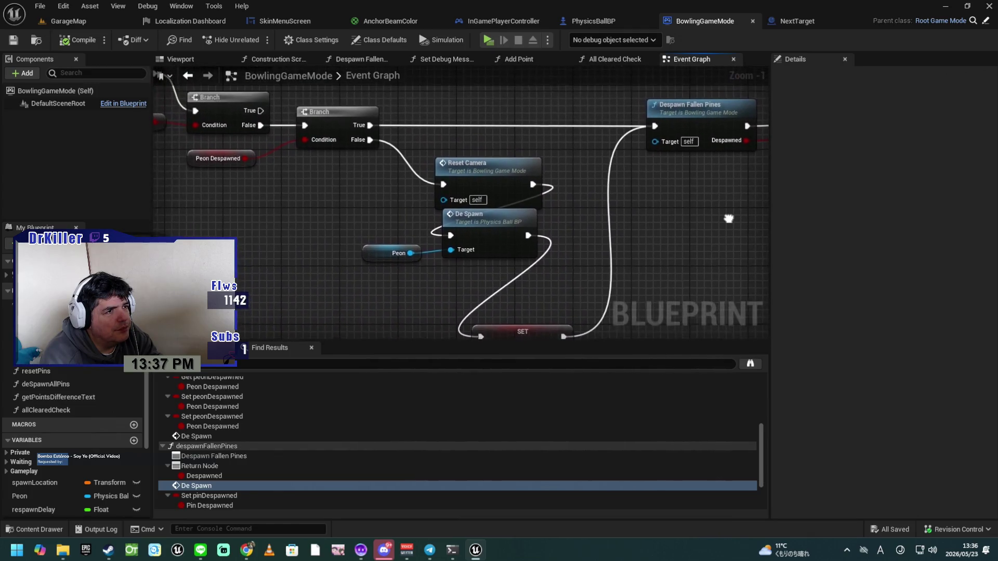
Step: Check the Peon variable and the overall Event Graph flow, then launch the game preview
{"action": "left_click", "coordinate": [383, 259]}
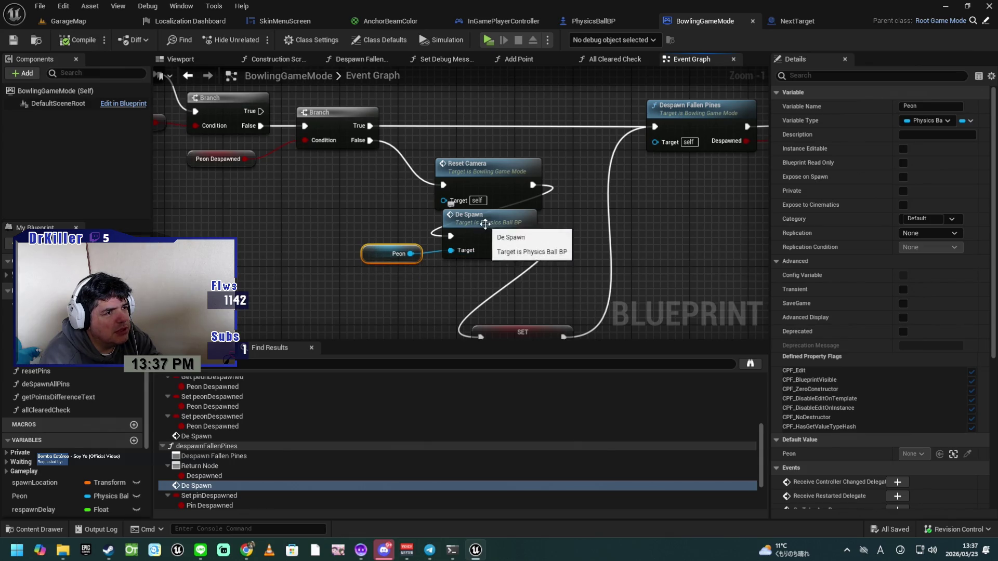
{"action": "scroll", "coordinate": [420, 289], "scroll_direction": "down", "scroll_amount": 4}
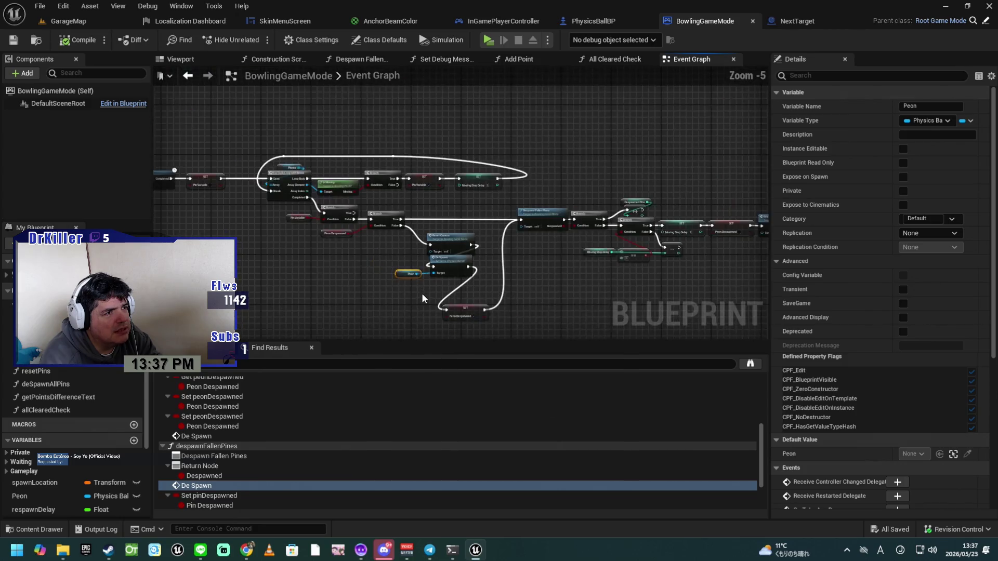
{"action": "mouse_move", "coordinate": [542, 284]}
{"action": "left_mouse_down"}
{"action": "mouse_move", "coordinate": [395, 245]}
{"action": "mouse_move", "coordinate": [519, 221]}
{"action": "mouse_move", "coordinate": [548, 222]}
{"action": "mouse_move", "coordinate": [555, 242]}
{"action": "left_mouse_up"}
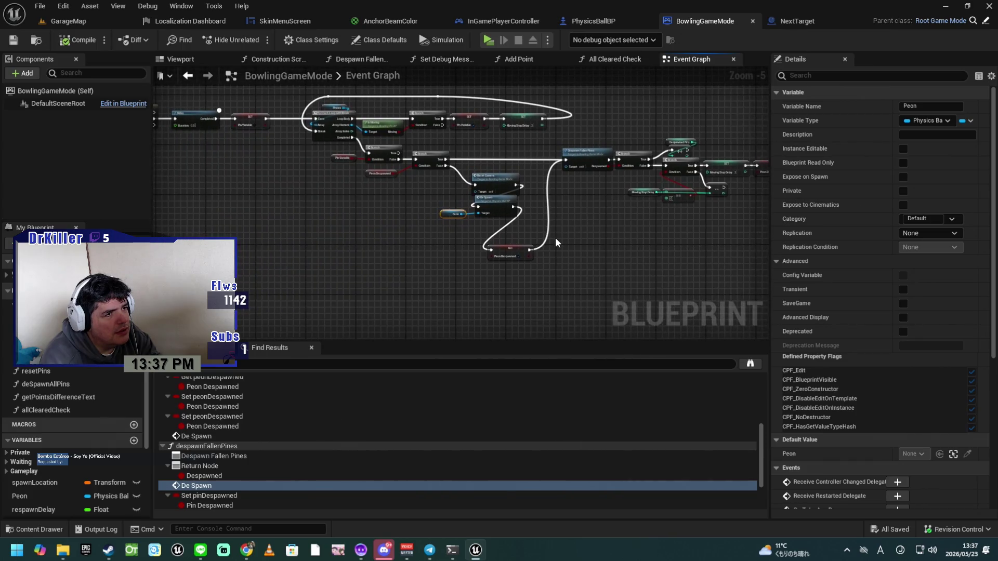
{"action": "scroll", "coordinate": [516, 235], "scroll_direction": "up", "scroll_amount": 3}
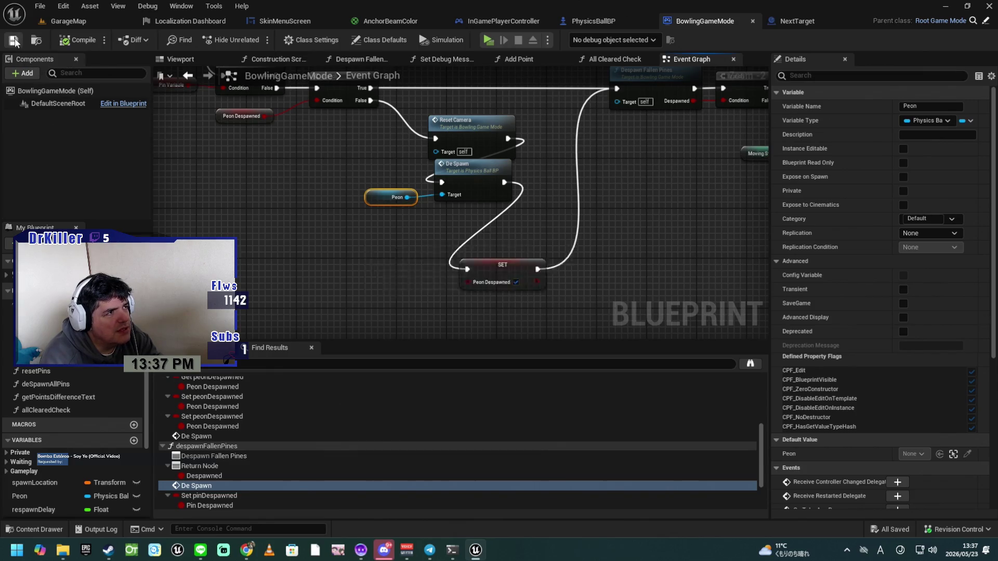
{"action": "left_click", "coordinate": [487, 40]}
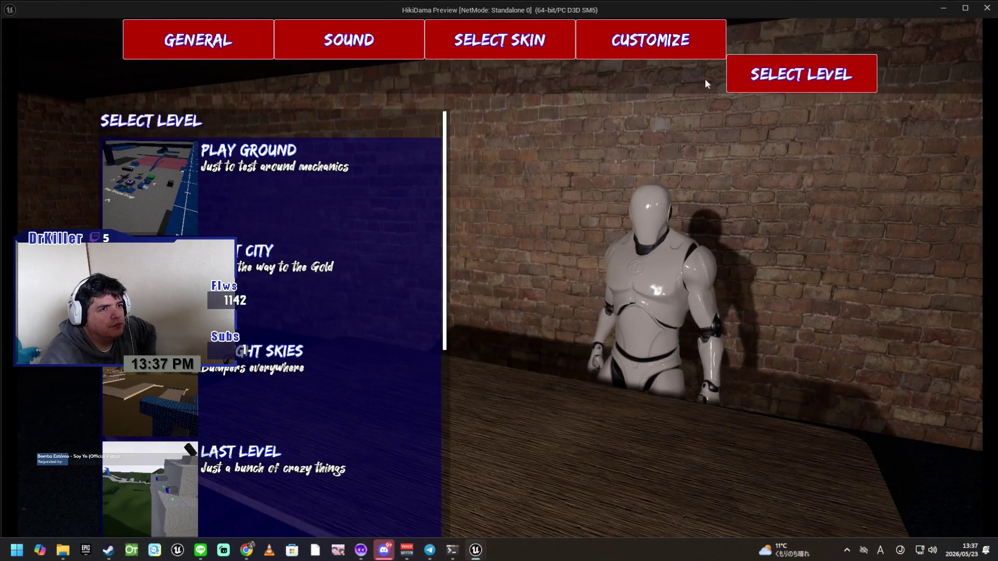
Step: Pick Bowling Alley from the Select Level list and start it with GO
{"action": "scroll", "coordinate": [341, 299], "scroll_direction": "down", "scroll_amount": 5}
{"action": "scroll", "coordinate": [346, 310], "scroll_direction": "down", "scroll_amount": 1}
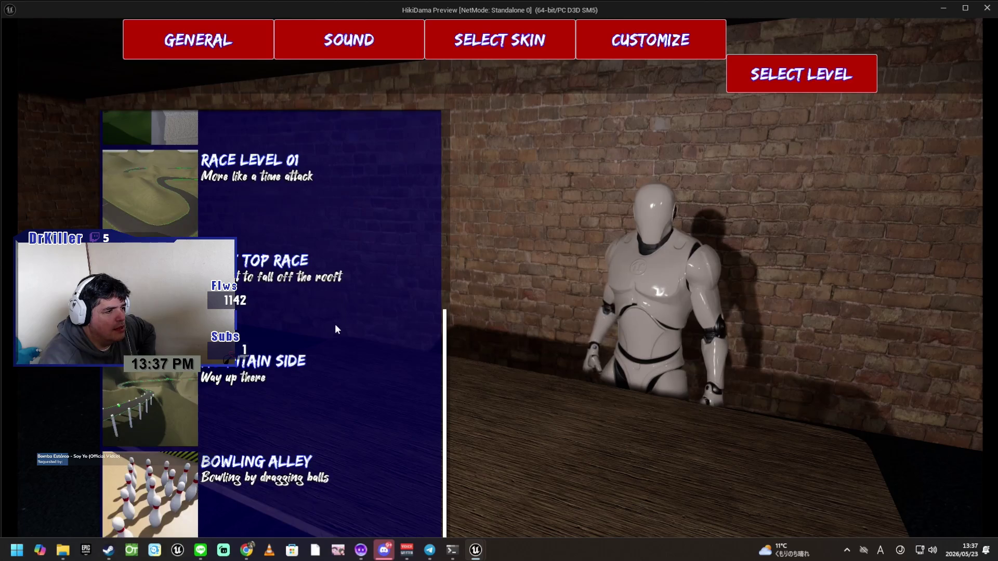
{"action": "left_click", "coordinate": [299, 486]}
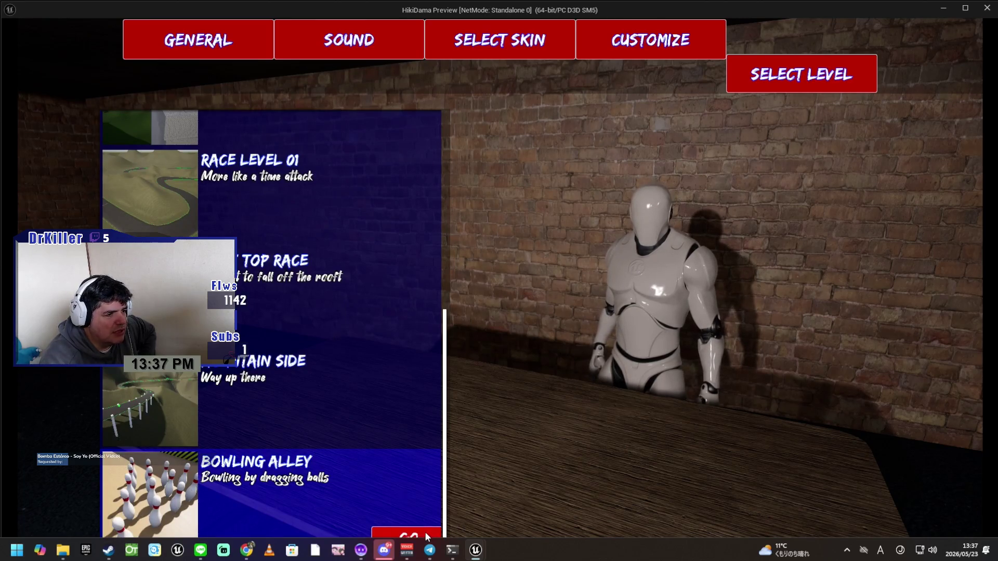
{"action": "left_click", "coordinate": [406, 533]}
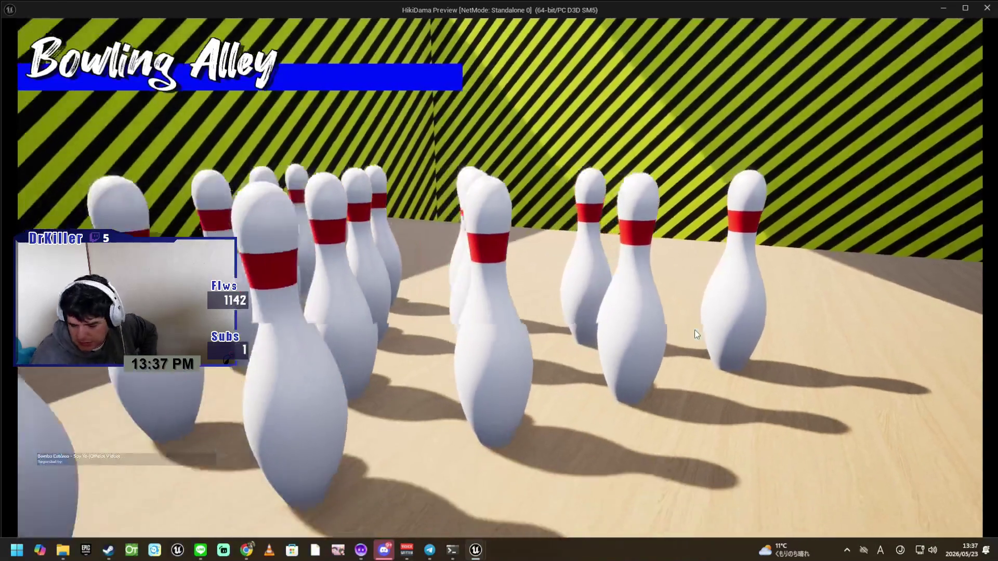
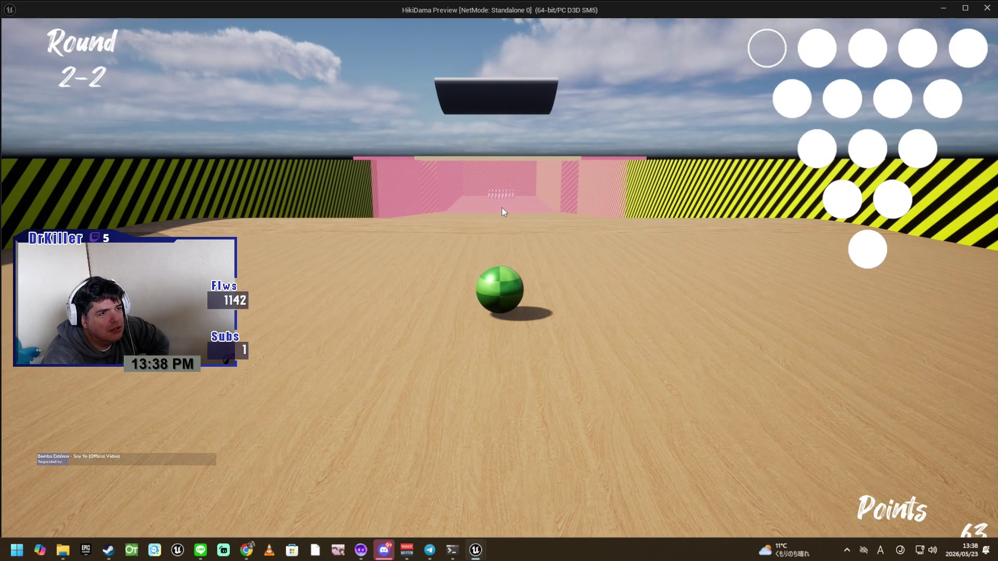
Step: Roll the ball at the pins to finish round 2-2 and reach round 3-1 at 88 points
{"action": "key", "text": "w"}
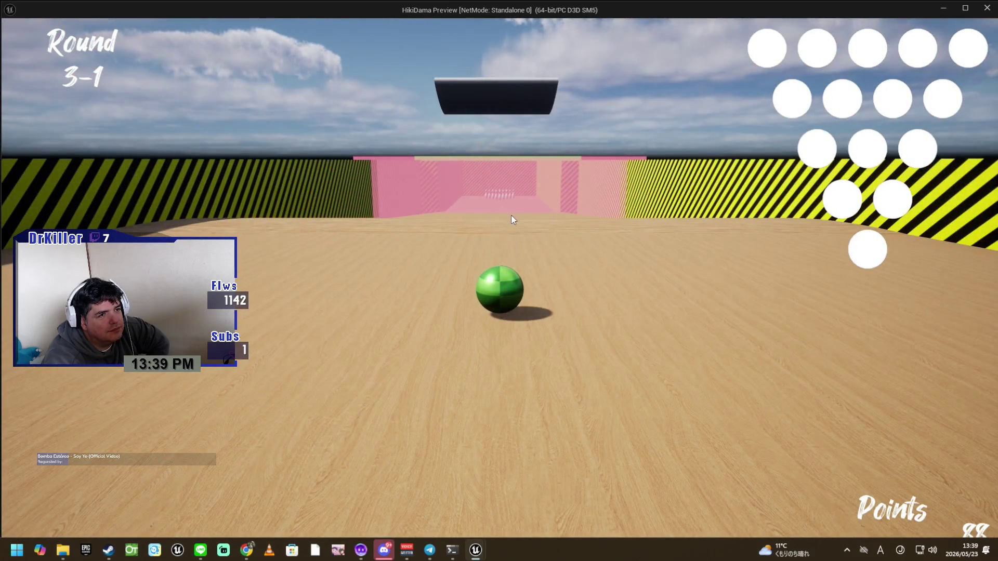
Step: Roll through rounds 3 and 4 to reach round 5-1 at 208 points, then exit the preview
{"action": "left_click", "coordinate": [503, 214]}
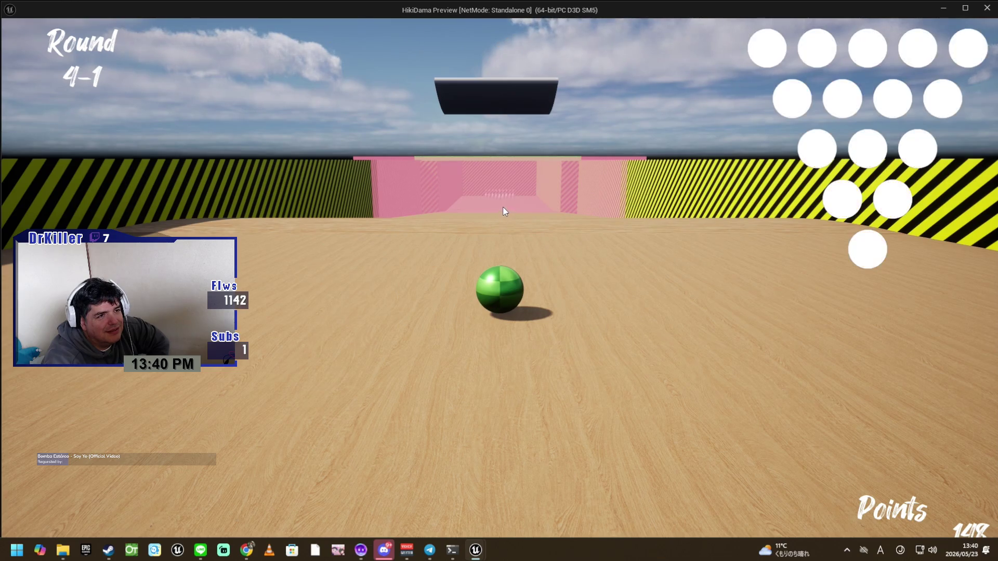
{"action": "left_click", "coordinate": [502, 208]}
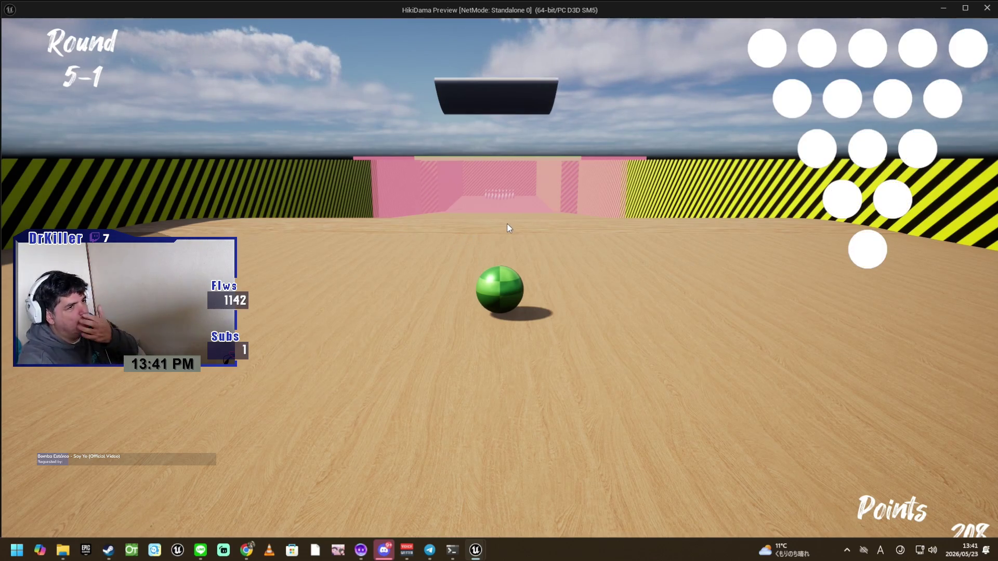
{"action": "key", "text": "Escape"}
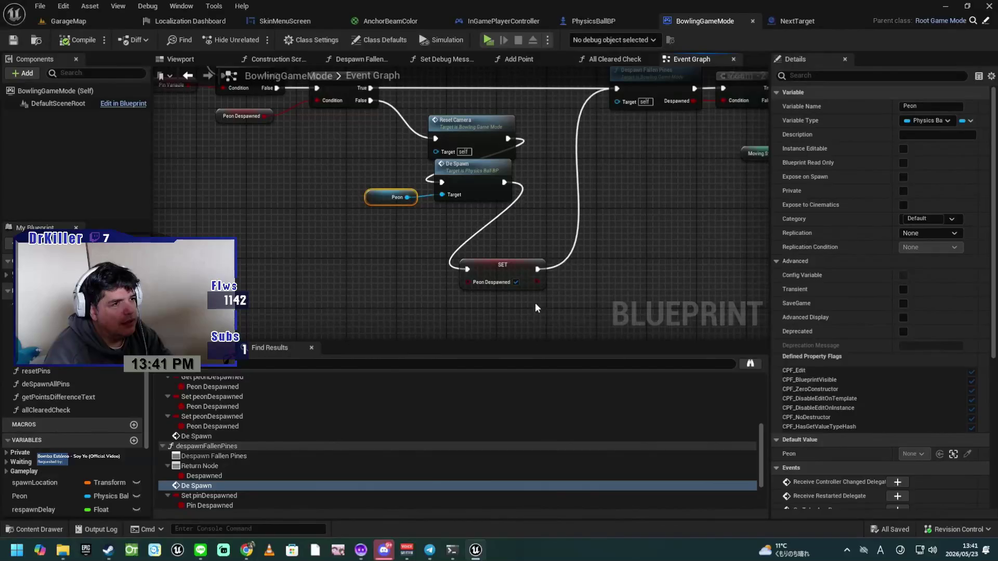
{"action": "scroll", "coordinate": [401, 235], "scroll_direction": "down", "scroll_amount": 1}
{"action": "scroll", "coordinate": [325, 290], "scroll_direction": "up", "scroll_amount": 1}
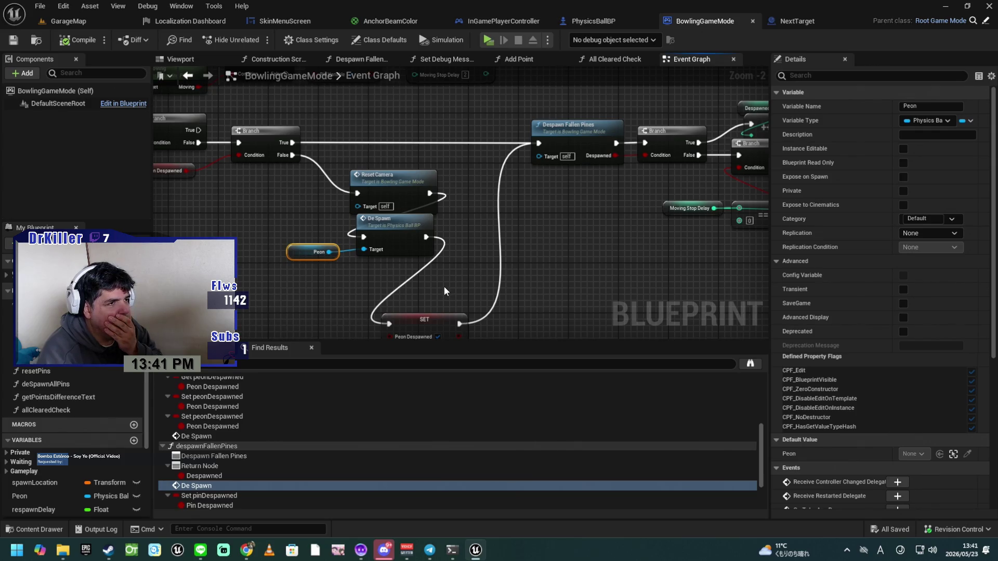
{"action": "mouse_move", "coordinate": [454, 281]}
{"action": "left_mouse_down"}
{"action": "mouse_move", "coordinate": [437, 285]}
{"action": "mouse_move", "coordinate": [454, 236]}
{"action": "mouse_move", "coordinate": [463, 264]}
{"action": "mouse_move", "coordinate": [501, 279]}
{"action": "mouse_move", "coordinate": [499, 288]}
{"action": "mouse_move", "coordinate": [597, 302]}
{"action": "mouse_move", "coordinate": [517, 315]}
{"action": "mouse_move", "coordinate": [415, 312]}
{"action": "left_mouse_up"}
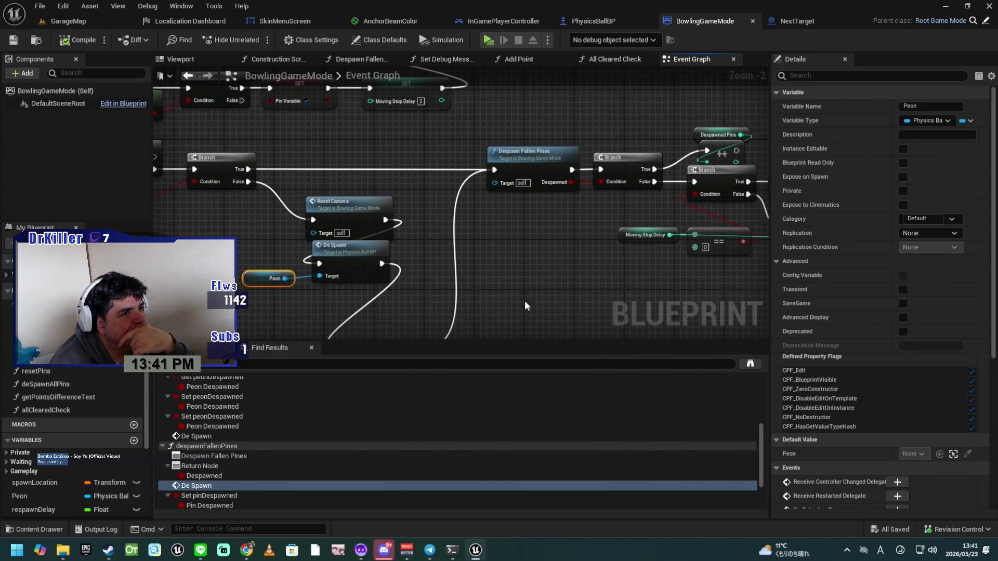
{"action": "scroll", "coordinate": [520, 304], "scroll_direction": "down", "scroll_amount": 4}
{"action": "scroll", "coordinate": [544, 286], "scroll_direction": "up", "scroll_amount": 2}
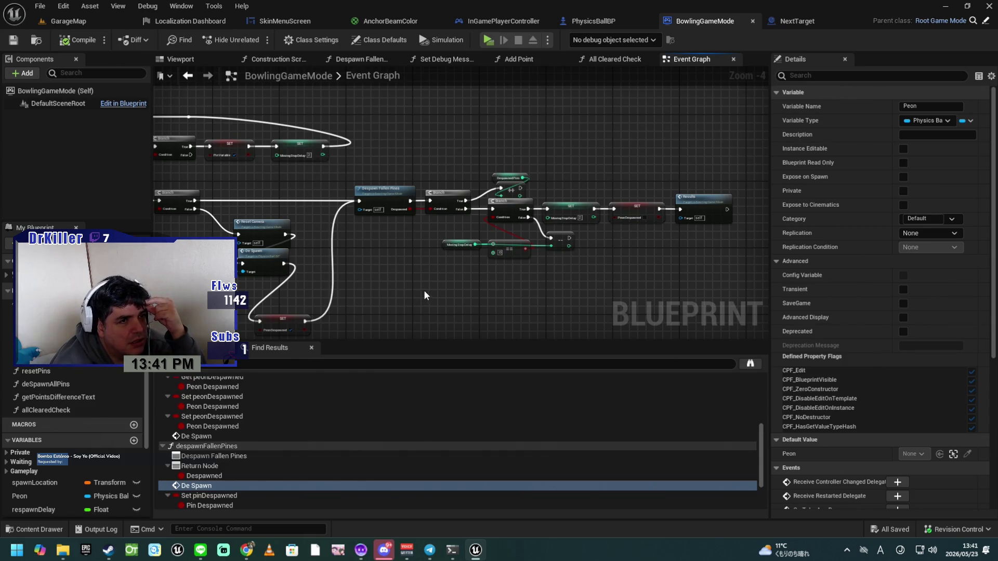
{"action": "scroll", "coordinate": [445, 307], "scroll_direction": "up", "scroll_amount": 1}
{"action": "mouse_move", "coordinate": [444, 299]}
{"action": "left_mouse_down"}
{"action": "mouse_move", "coordinate": [396, 321]}
{"action": "mouse_move", "coordinate": [611, 309]}
{"action": "left_mouse_up"}
{"action": "left_click_drag", "start_coordinate": [314, 302], "coordinate": [454, 370]}
{"action": "mouse_move", "coordinate": [265, 311]}
{"action": "left_mouse_down"}
{"action": "mouse_move", "coordinate": [393, 301]}
{"action": "mouse_move", "coordinate": [527, 308]}
{"action": "left_mouse_up"}
{"action": "scroll", "coordinate": [461, 288], "scroll_direction": "up", "scroll_amount": 1}
{"action": "mouse_move", "coordinate": [428, 287]}
{"action": "left_mouse_down"}
{"action": "mouse_move", "coordinate": [416, 283]}
{"action": "mouse_move", "coordinate": [452, 286]}
{"action": "left_mouse_up"}
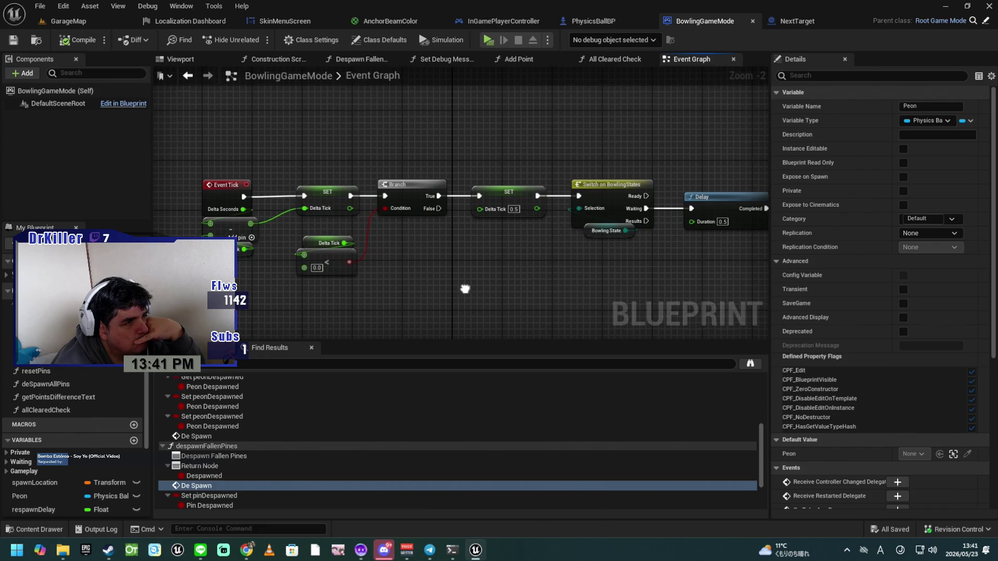
Step: Move the For Each Loop's loop-back reroute point to the right of the last Moving Stop Delay SET node
{"action": "mouse_move", "coordinate": [465, 291]}
{"action": "left_mouse_down"}
{"action": "mouse_move", "coordinate": [406, 294]}
{"action": "mouse_move", "coordinate": [474, 298]}
{"action": "mouse_move", "coordinate": [372, 283]}
{"action": "left_mouse_up"}
{"action": "left_click_drag", "start_coordinate": [568, 283], "coordinate": [446, 275]}
{"action": "left_click_drag", "start_coordinate": [521, 281], "coordinate": [376, 255]}
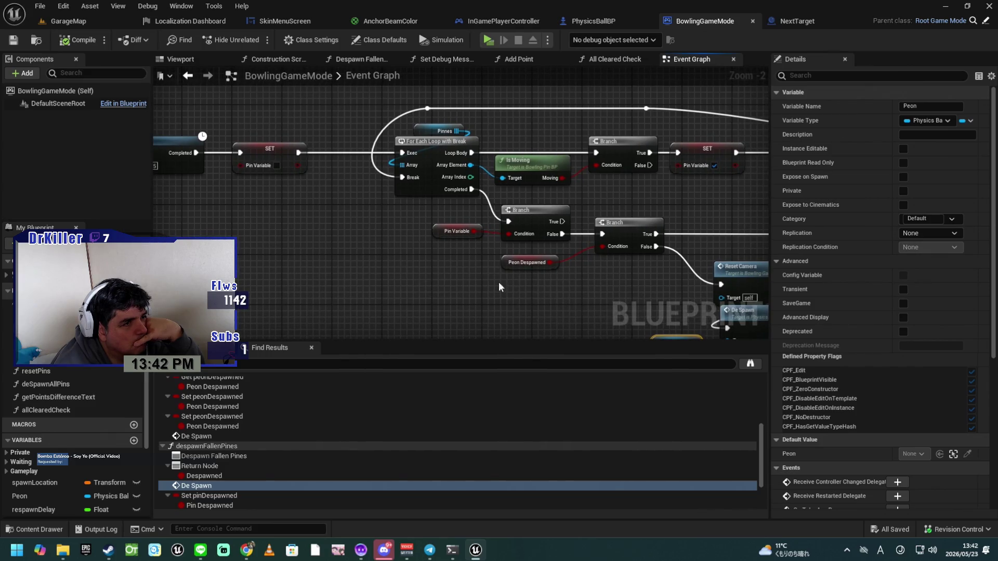
{"action": "mouse_move", "coordinate": [606, 300]}
{"action": "left_mouse_down"}
{"action": "mouse_move", "coordinate": [522, 279]}
{"action": "mouse_move", "coordinate": [454, 304]}
{"action": "left_mouse_up"}
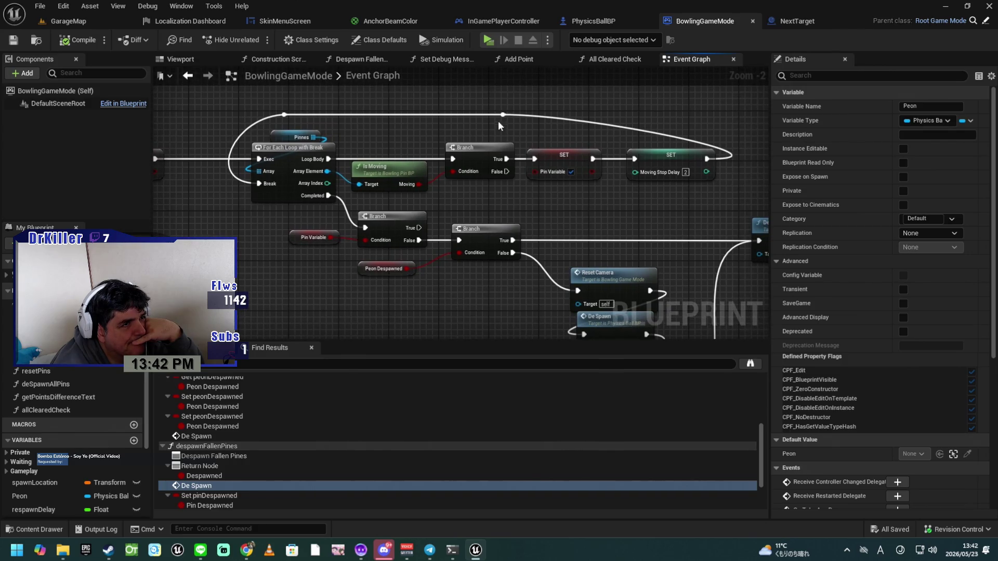
{"action": "mouse_move", "coordinate": [510, 116]}
{"action": "left_mouse_down"}
{"action": "mouse_move", "coordinate": [579, 110]}
{"action": "mouse_move", "coordinate": [714, 125]}
{"action": "left_mouse_up"}
{"action": "left_click", "coordinate": [589, 197]}
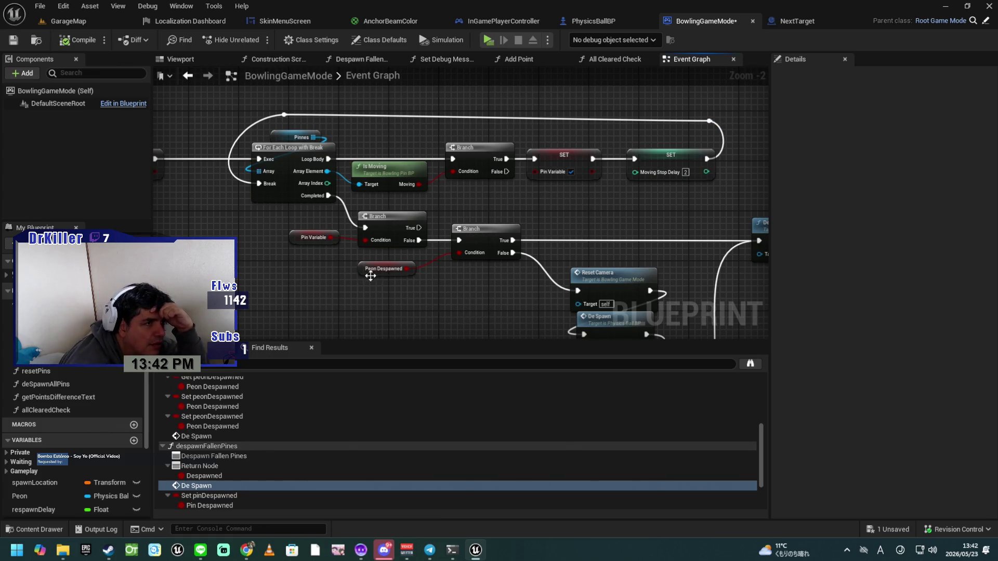
{"action": "mouse_move", "coordinate": [268, 245]}
{"action": "left_mouse_down"}
{"action": "mouse_move", "coordinate": [383, 303]}
{"action": "mouse_move", "coordinate": [557, 304]}
{"action": "mouse_move", "coordinate": [538, 304]}
{"action": "left_mouse_up"}
{"action": "left_click_drag", "start_coordinate": [469, 268], "coordinate": [402, 280]}
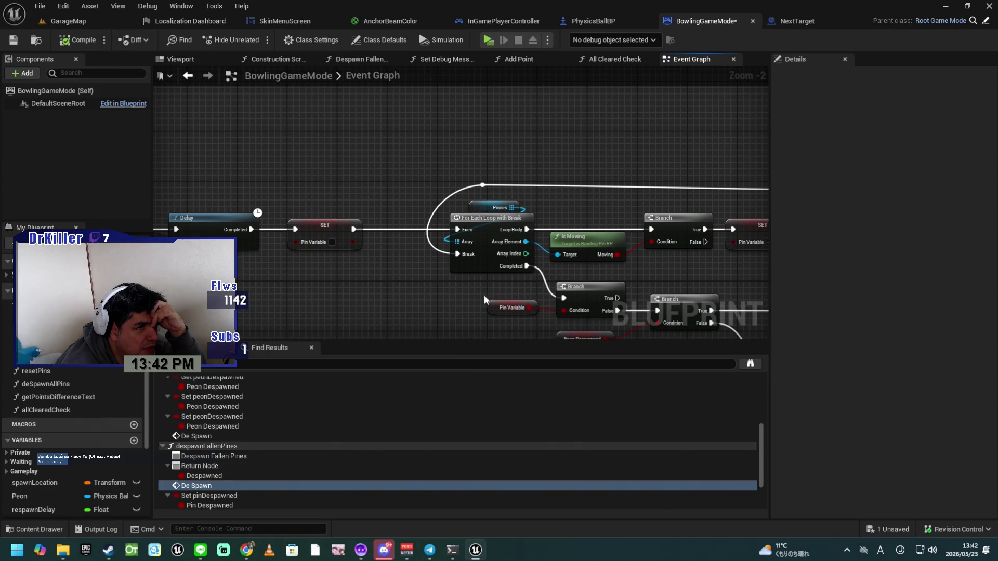
{"action": "left_click_drag", "start_coordinate": [585, 270], "coordinate": [488, 246]}
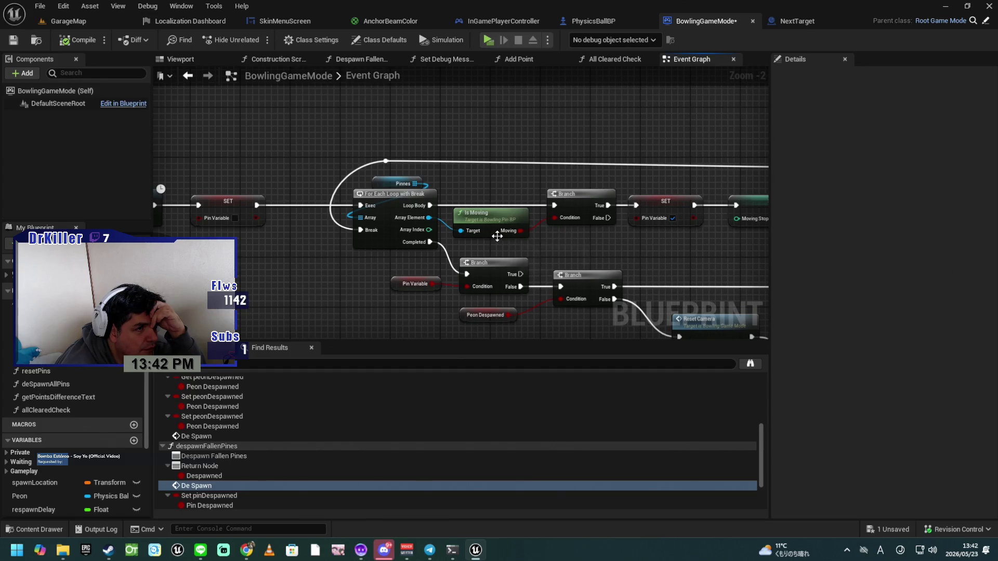
{"action": "left_click_drag", "start_coordinate": [548, 243], "coordinate": [465, 245]}
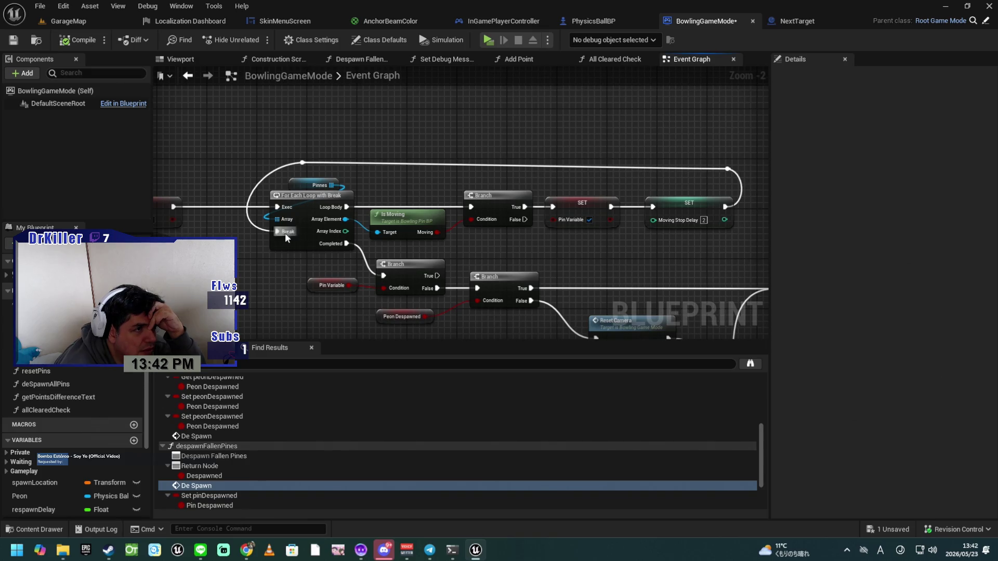
{"action": "mouse_move", "coordinate": [259, 254]}
{"action": "left_mouse_down"}
{"action": "mouse_move", "coordinate": [515, 246]}
{"action": "mouse_move", "coordinate": [303, 243]}
{"action": "mouse_move", "coordinate": [723, 249]}
{"action": "mouse_move", "coordinate": [495, 232]}
{"action": "mouse_move", "coordinate": [299, 247]}
{"action": "mouse_move", "coordinate": [271, 239]}
{"action": "left_mouse_up"}
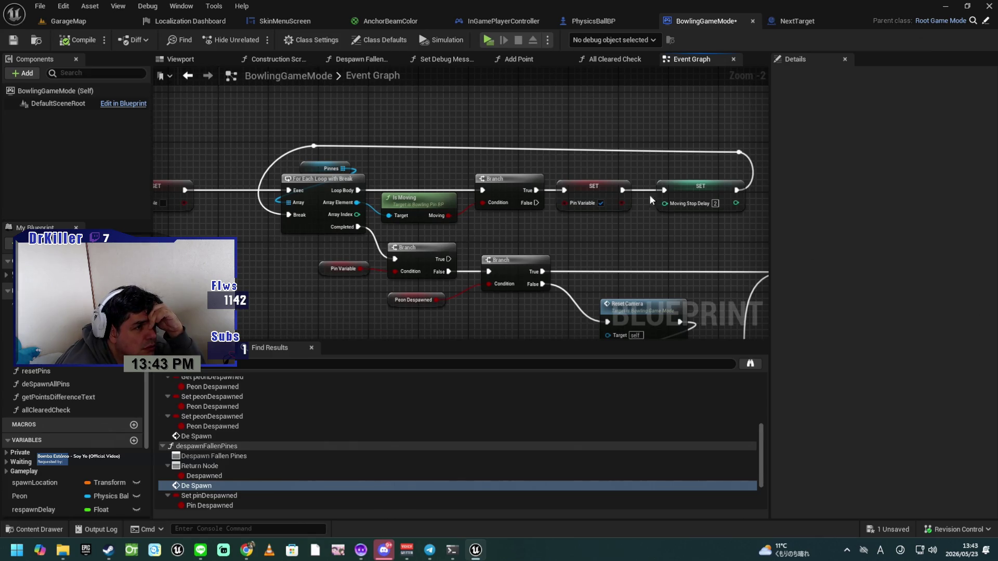
{"action": "left_click_drag", "start_coordinate": [351, 300], "coordinate": [341, 280]}
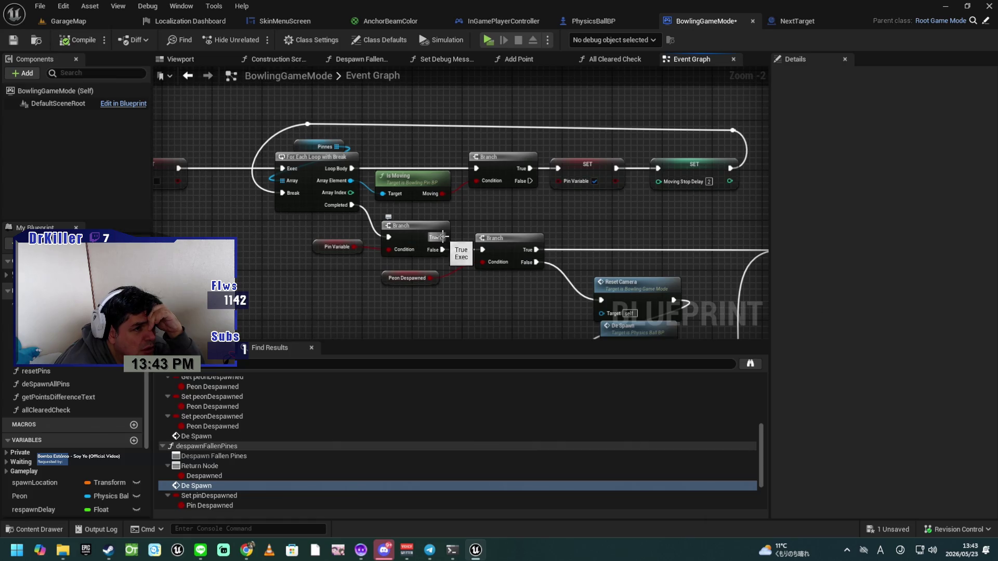
{"action": "mouse_move", "coordinate": [495, 289]}
{"action": "left_mouse_down"}
{"action": "mouse_move", "coordinate": [465, 285]}
{"action": "mouse_move", "coordinate": [436, 259]}
{"action": "mouse_move", "coordinate": [457, 301]}
{"action": "mouse_move", "coordinate": [496, 319]}
{"action": "mouse_move", "coordinate": [565, 317]}
{"action": "left_mouse_up"}
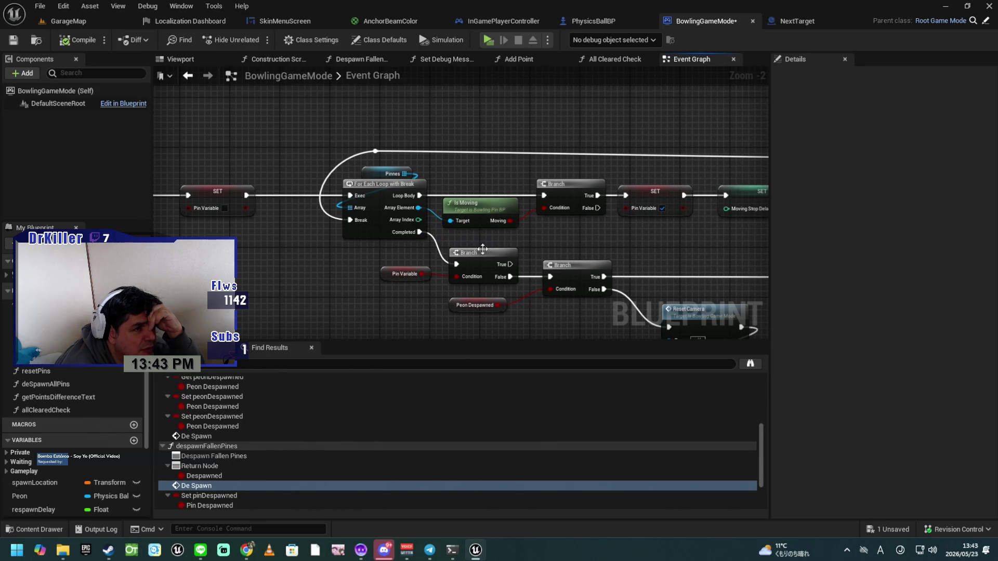
{"action": "left_click_drag", "start_coordinate": [668, 235], "coordinate": [601, 230]}
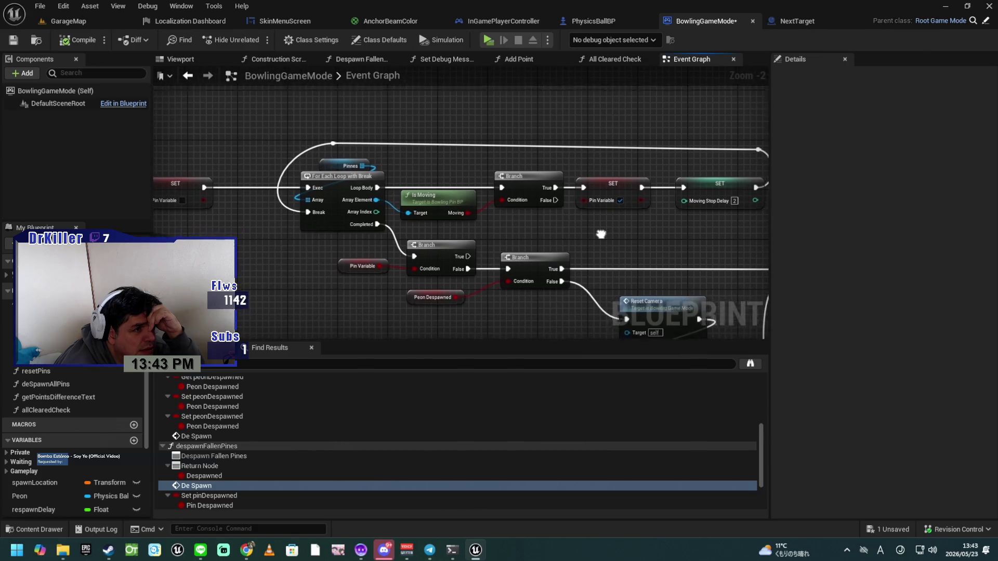
{"action": "left_click_drag", "start_coordinate": [425, 279], "coordinate": [366, 236]}
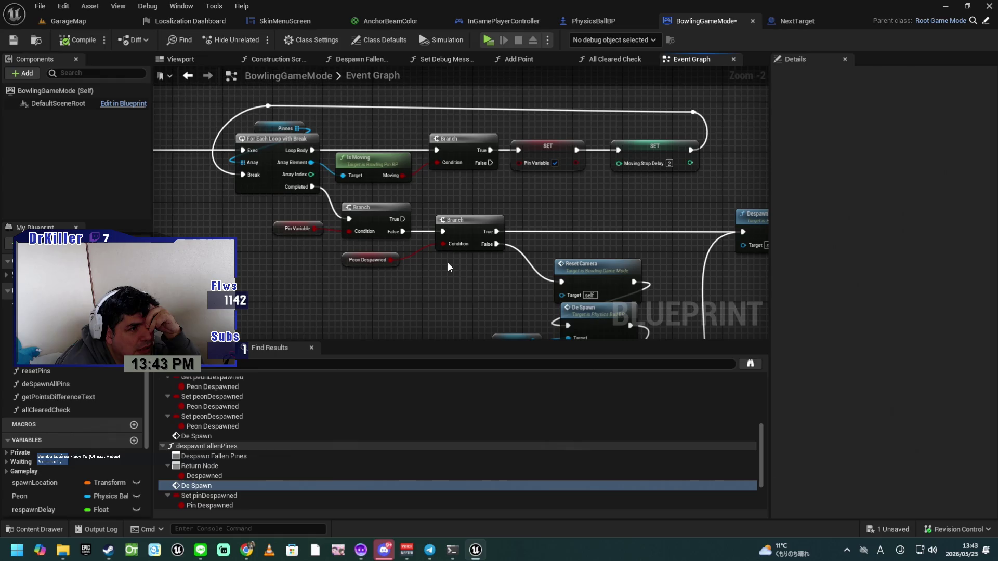
{"action": "left_click_drag", "start_coordinate": [427, 274], "coordinate": [410, 264]}
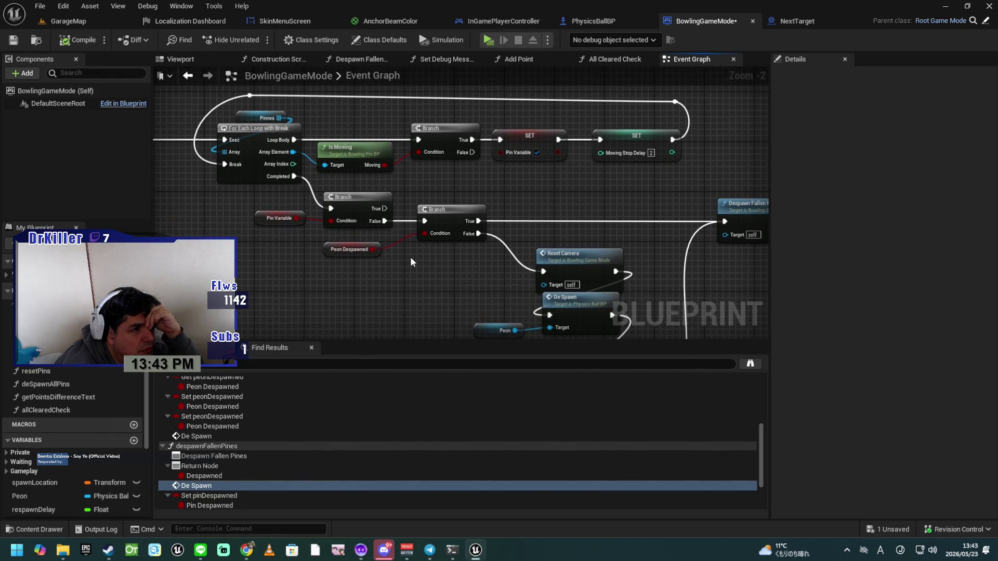
{"action": "left_click", "coordinate": [333, 252]}
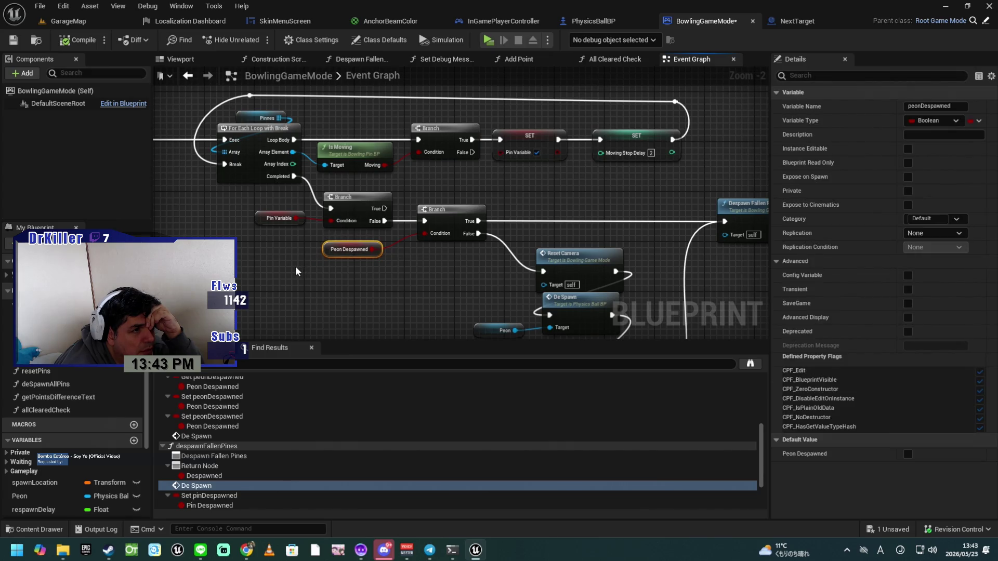
Step: Move the Peon getter closer to the De Spawn node next to Reset Camera
{"action": "mouse_move", "coordinate": [297, 271]}
{"action": "left_mouse_down"}
{"action": "mouse_move", "coordinate": [402, 285]}
{"action": "mouse_move", "coordinate": [304, 287]}
{"action": "mouse_move", "coordinate": [635, 313]}
{"action": "mouse_move", "coordinate": [482, 270]}
{"action": "mouse_move", "coordinate": [350, 261]}
{"action": "mouse_move", "coordinate": [699, 268]}
{"action": "mouse_move", "coordinate": [759, 281]}
{"action": "left_mouse_up"}
{"action": "left_click_drag", "start_coordinate": [395, 270], "coordinate": [329, 257]}
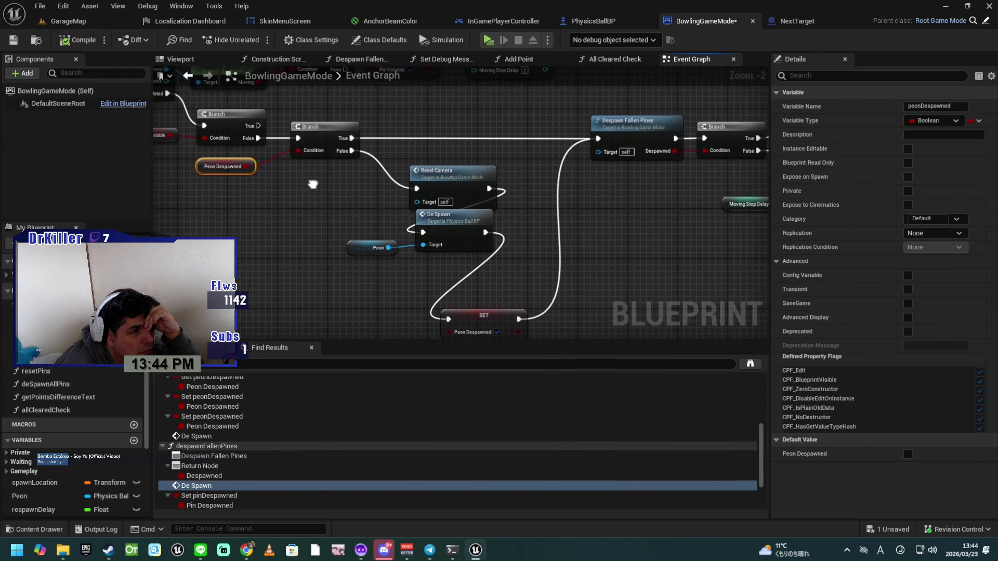
{"action": "left_click_drag", "start_coordinate": [323, 189], "coordinate": [385, 211]}
{"action": "left_click_drag", "start_coordinate": [391, 214], "coordinate": [412, 208]}
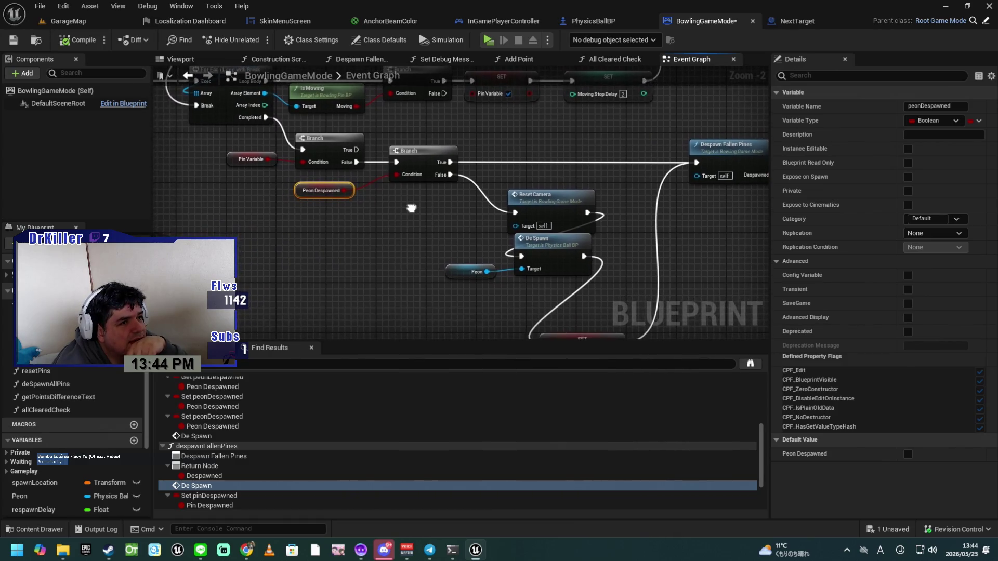
{"action": "left_click_drag", "start_coordinate": [435, 245], "coordinate": [421, 201]}
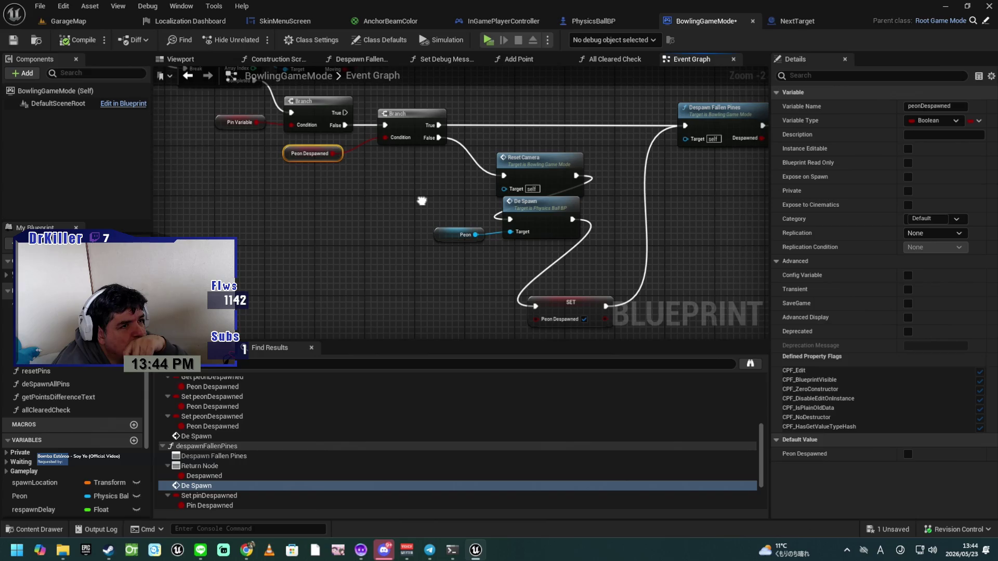
{"action": "left_click_drag", "start_coordinate": [422, 201], "coordinate": [421, 201]}
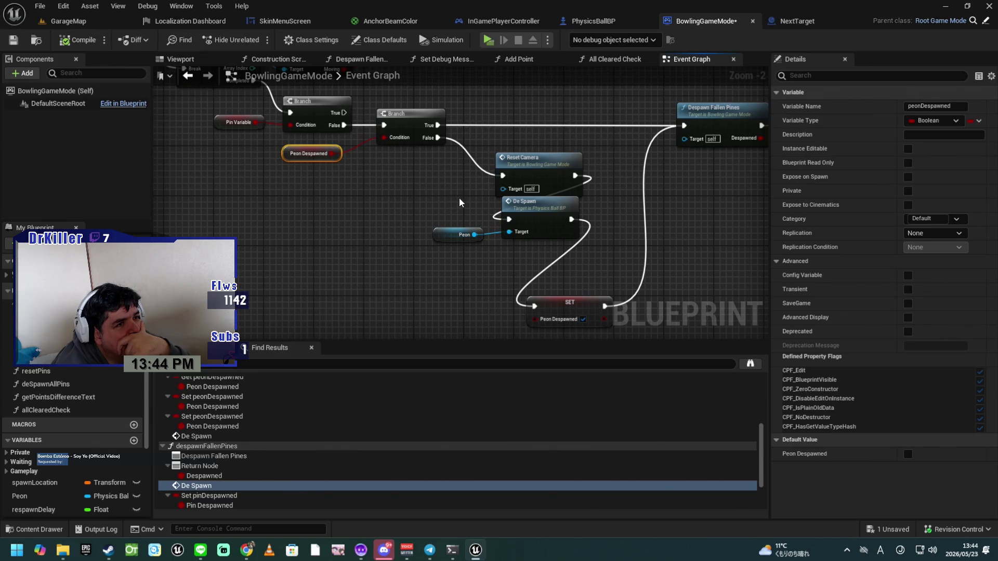
{"action": "left_click", "coordinate": [537, 164]}
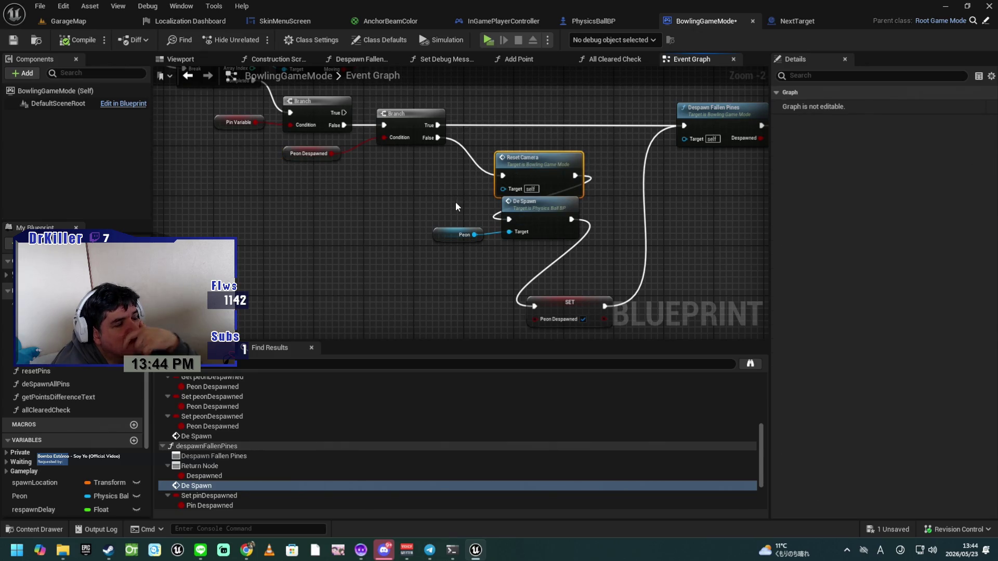
{"action": "left_click_drag", "start_coordinate": [452, 201], "coordinate": [419, 200]}
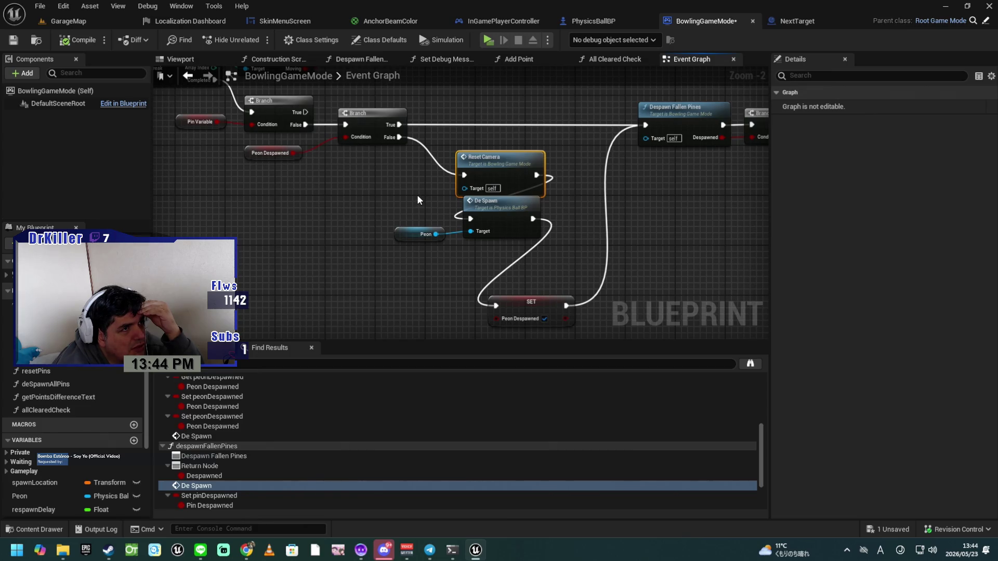
{"action": "left_click_drag", "start_coordinate": [414, 192], "coordinate": [407, 198]}
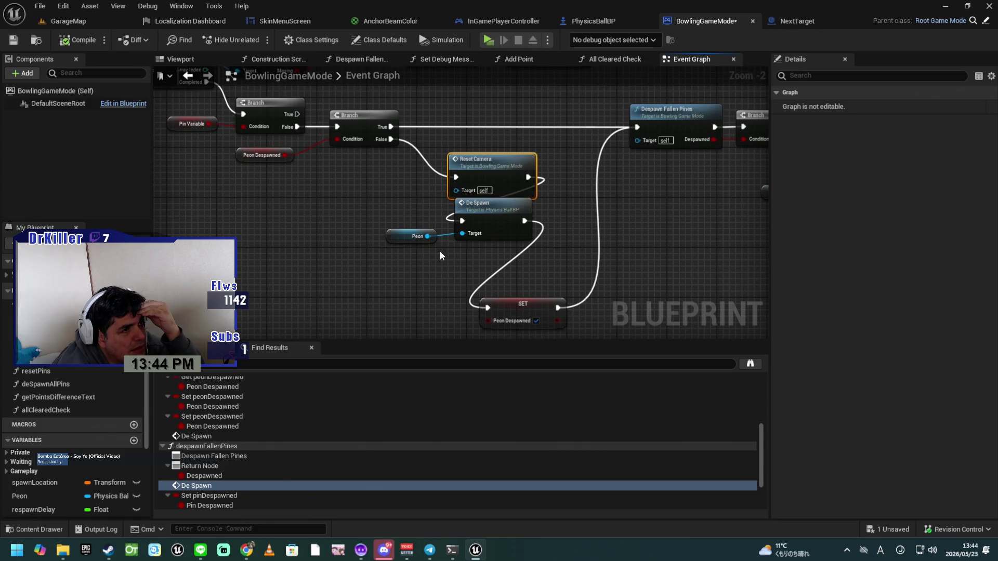
{"action": "left_click", "coordinate": [404, 235]}
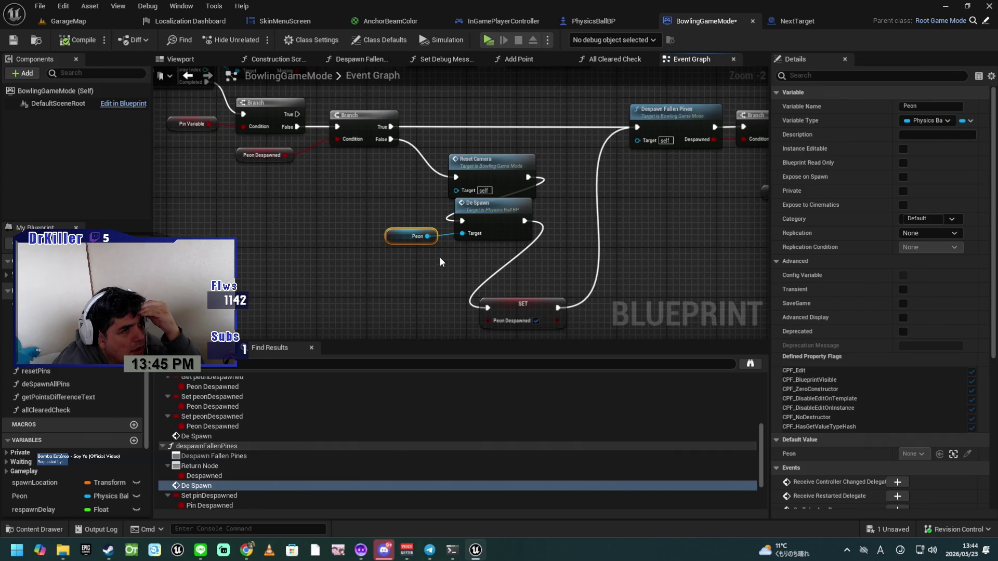
{"action": "left_click_drag", "start_coordinate": [400, 237], "coordinate": [412, 236]}
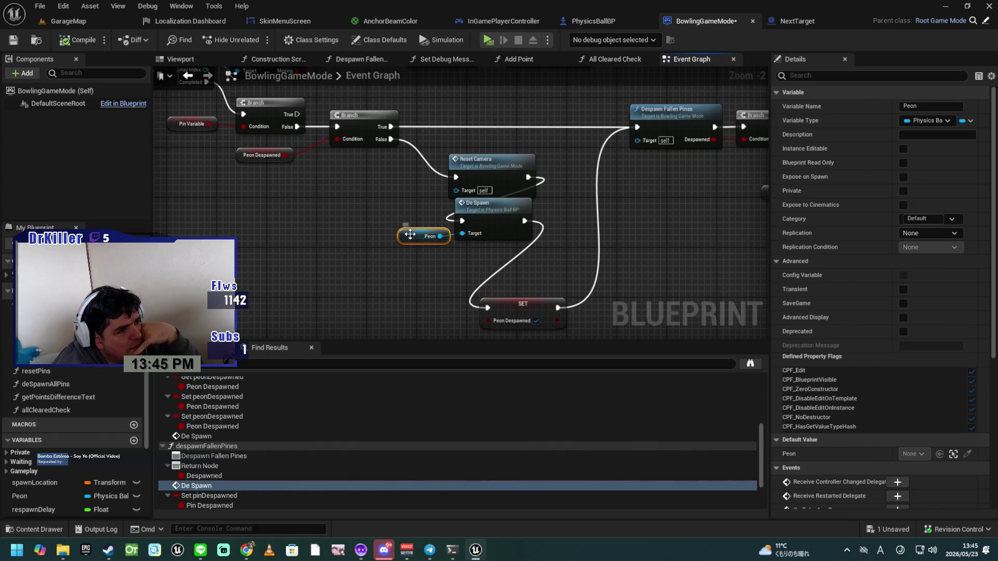
Step: Raise the SET Peon Despawned node toward De Spawn, then open the Despawn Fallen Pines function
{"action": "left_click", "coordinate": [483, 219]}
{"action": "mouse_move", "coordinate": [444, 271]}
{"action": "left_mouse_down"}
{"action": "mouse_move", "coordinate": [432, 264]}
{"action": "mouse_move", "coordinate": [373, 279]}
{"action": "mouse_move", "coordinate": [401, 252]}
{"action": "left_mouse_up"}
{"action": "mouse_move", "coordinate": [488, 245]}
{"action": "left_mouse_down"}
{"action": "mouse_move", "coordinate": [508, 233]}
{"action": "mouse_move", "coordinate": [463, 248]}
{"action": "mouse_move", "coordinate": [541, 198]}
{"action": "mouse_move", "coordinate": [635, 205]}
{"action": "mouse_move", "coordinate": [641, 217]}
{"action": "mouse_move", "coordinate": [628, 233]}
{"action": "left_mouse_up"}
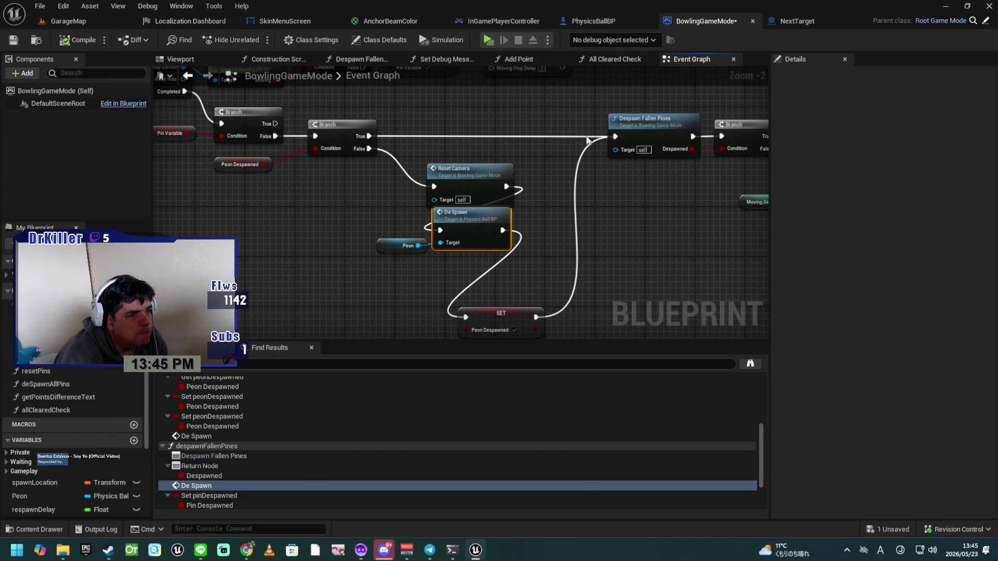
{"action": "mouse_move", "coordinate": [526, 226]}
{"action": "left_mouse_down"}
{"action": "mouse_move", "coordinate": [531, 203]}
{"action": "mouse_move", "coordinate": [532, 219]}
{"action": "left_mouse_up"}
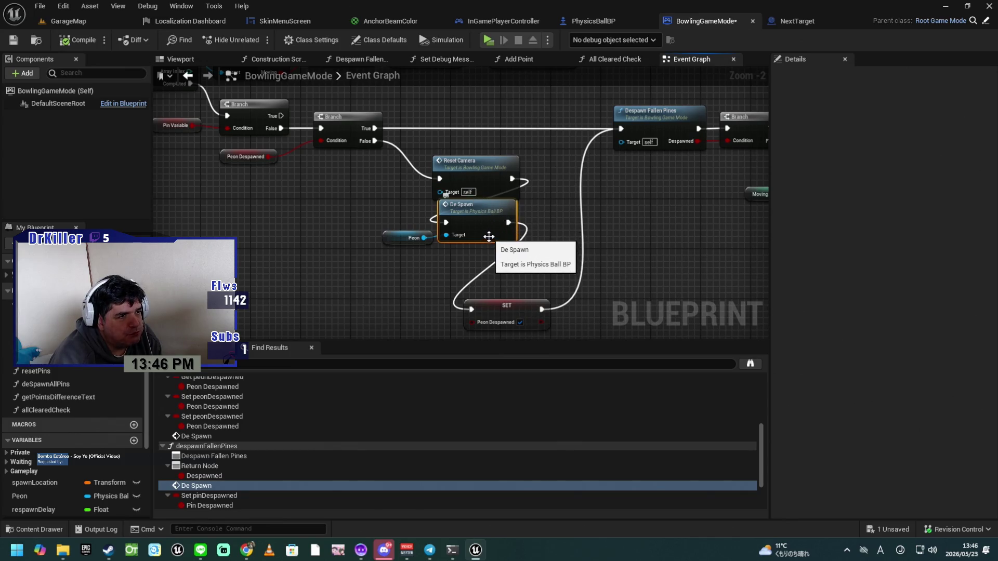
{"action": "mouse_move", "coordinate": [504, 307]}
{"action": "left_mouse_down"}
{"action": "mouse_move", "coordinate": [484, 273]}
{"action": "mouse_move", "coordinate": [475, 297]}
{"action": "mouse_move", "coordinate": [428, 291]}
{"action": "left_mouse_up"}
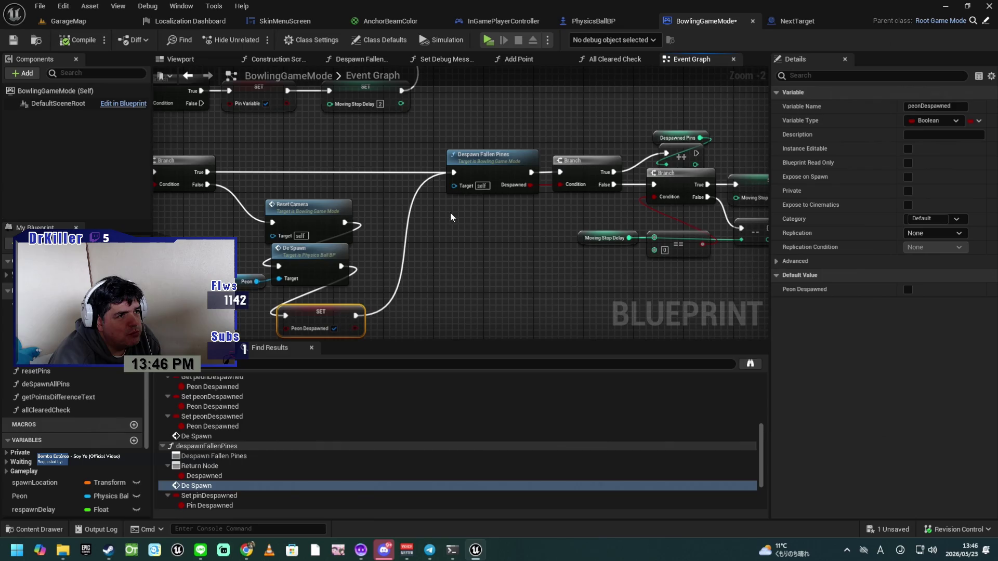
{"action": "double_click", "coordinate": [490, 156]}
{"action": "left_click_drag", "start_coordinate": [459, 233], "coordinate": [634, 218]}
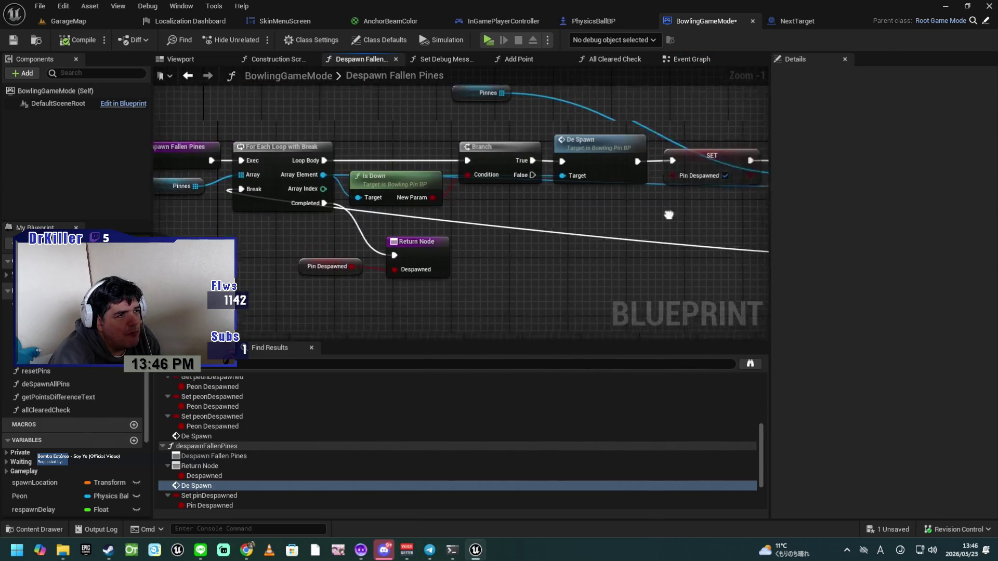
{"action": "left_click_drag", "start_coordinate": [295, 238], "coordinate": [381, 263]}
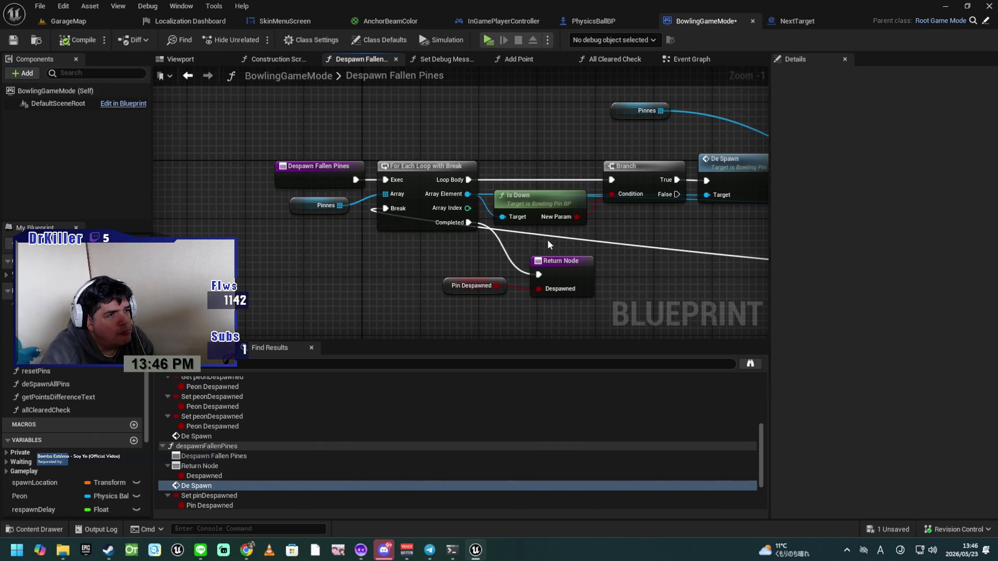
{"action": "left_click", "coordinate": [533, 204]}
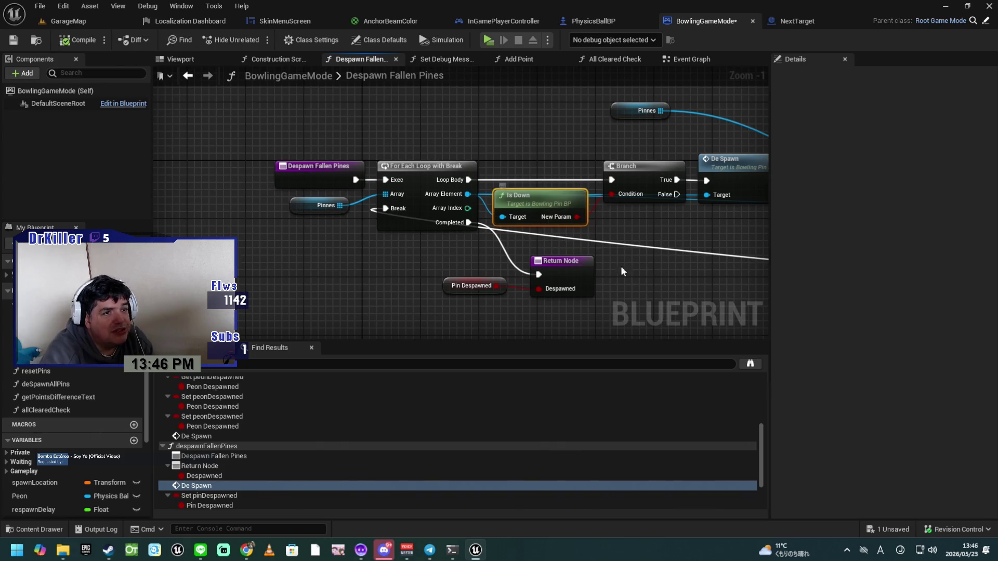
{"action": "mouse_move", "coordinate": [640, 254]}
{"action": "left_mouse_down"}
{"action": "mouse_move", "coordinate": [515, 246]}
{"action": "mouse_move", "coordinate": [520, 239]}
{"action": "mouse_move", "coordinate": [508, 251]}
{"action": "left_mouse_up"}
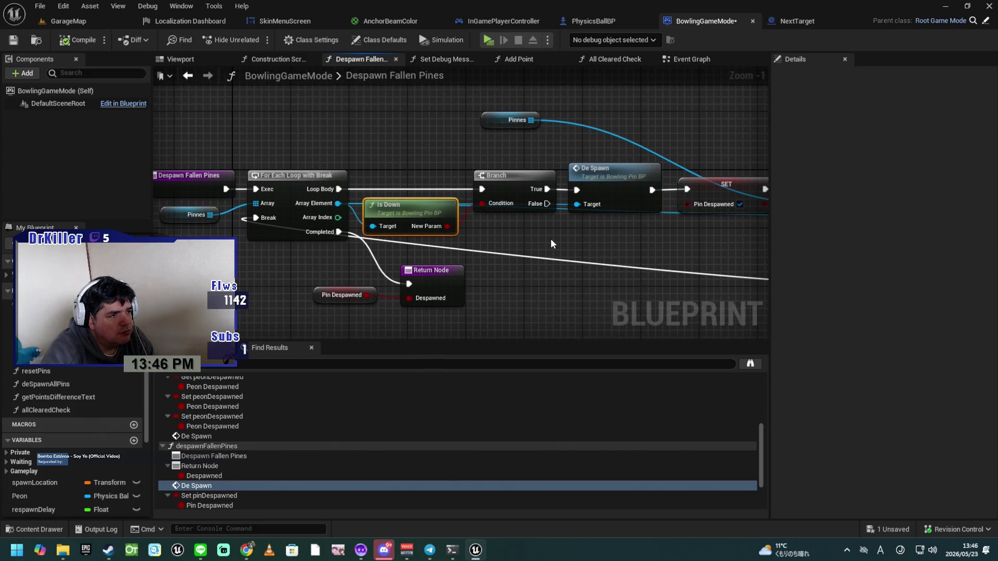
{"action": "left_click_drag", "start_coordinate": [515, 238], "coordinate": [467, 241]}
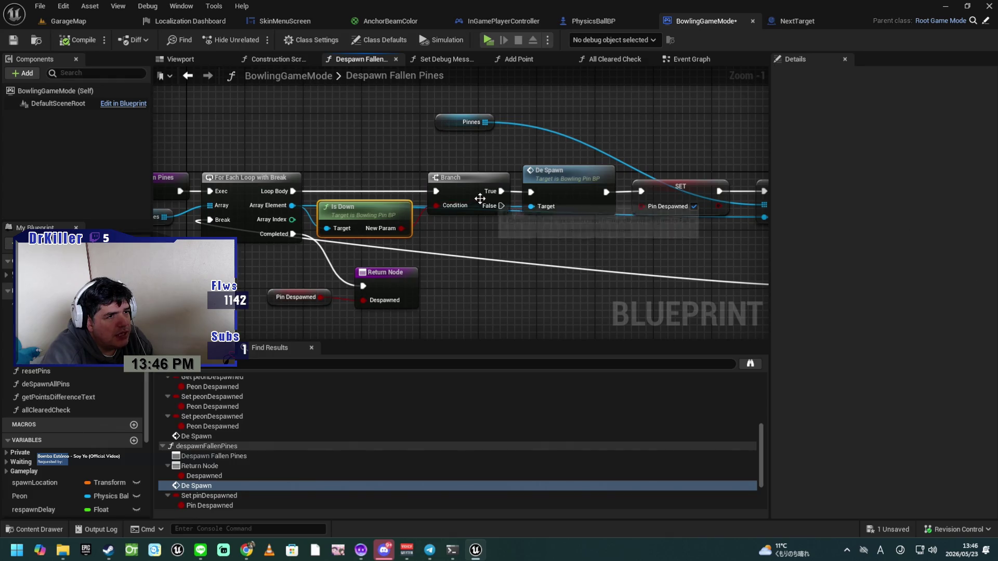
{"action": "left_click", "coordinate": [550, 188]}
{"action": "left_click_drag", "start_coordinate": [551, 237], "coordinate": [401, 243]}
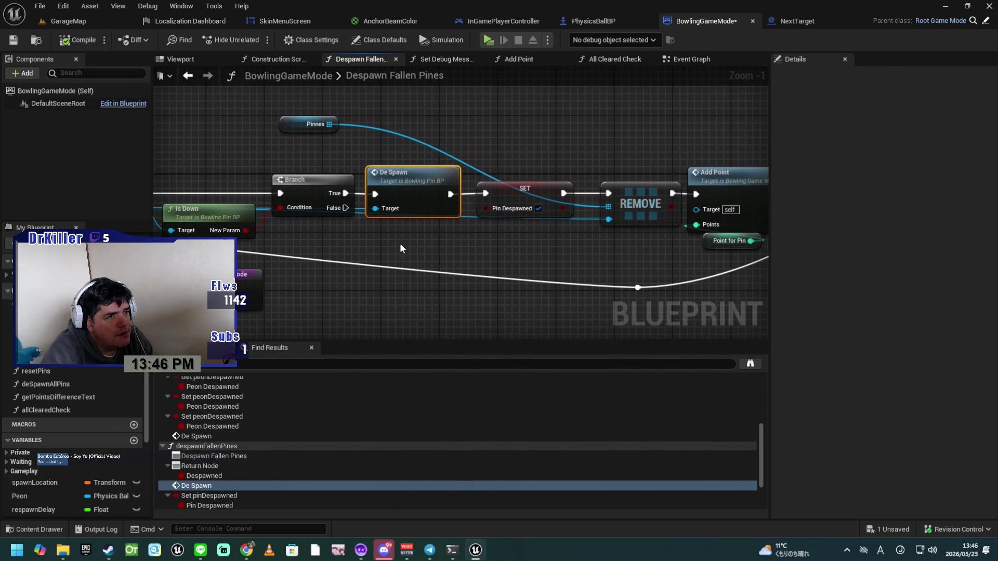
{"action": "left_click", "coordinate": [509, 191]}
{"action": "left_click_drag", "start_coordinate": [538, 245], "coordinate": [463, 241]}
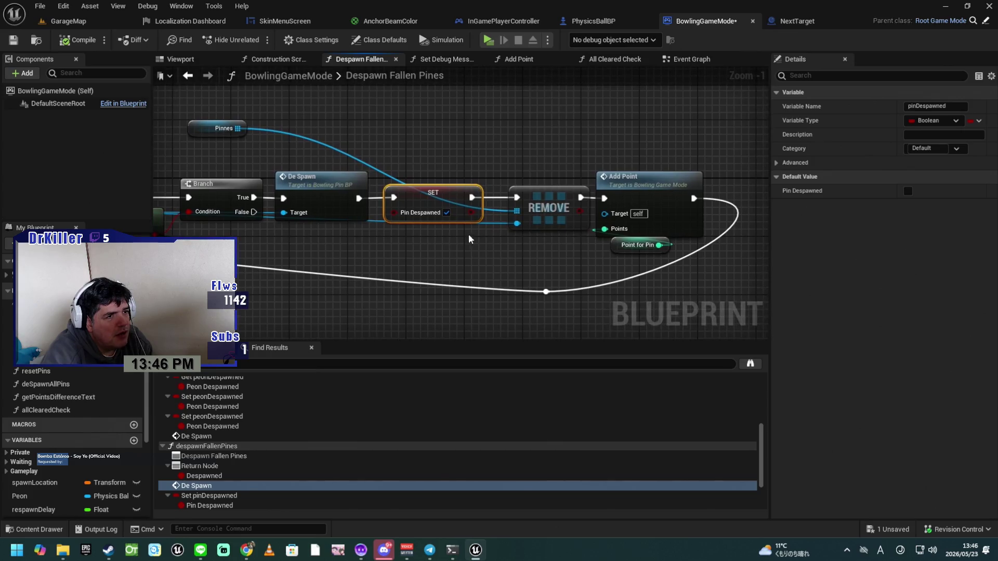
{"action": "left_click_drag", "start_coordinate": [536, 252], "coordinate": [485, 252]}
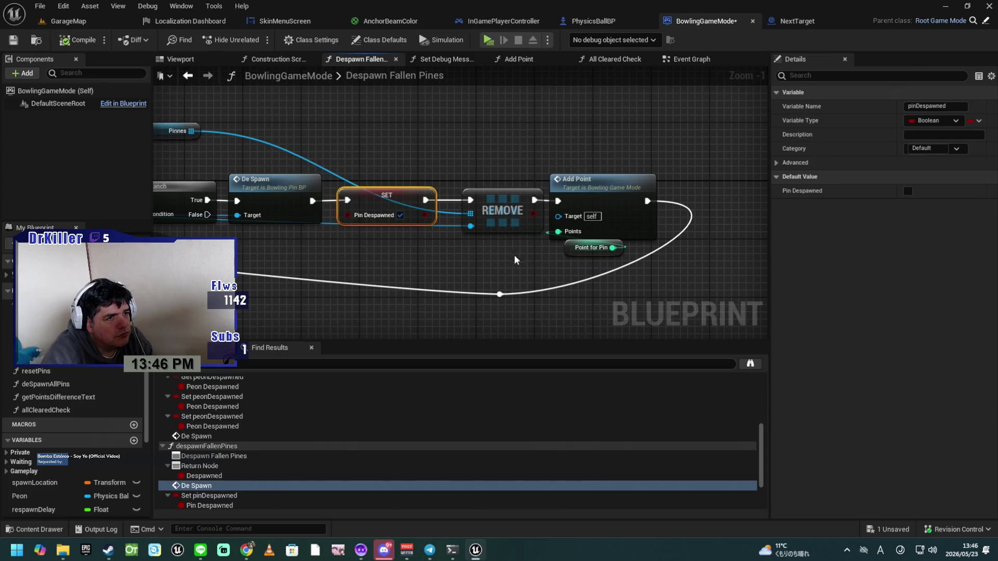
{"action": "left_click", "coordinate": [613, 190]}
{"action": "left_click_drag", "start_coordinate": [478, 251], "coordinate": [765, 233]}
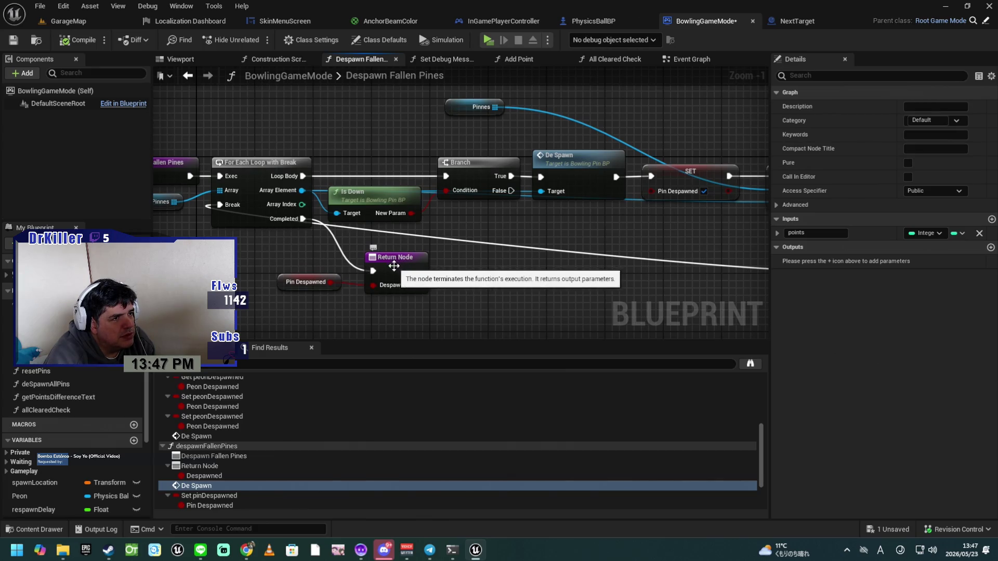
{"action": "left_click", "coordinate": [294, 282]}
{"action": "mouse_move", "coordinate": [517, 276]}
{"action": "left_mouse_down"}
{"action": "mouse_move", "coordinate": [551, 229]}
{"action": "mouse_move", "coordinate": [536, 225]}
{"action": "left_mouse_up"}
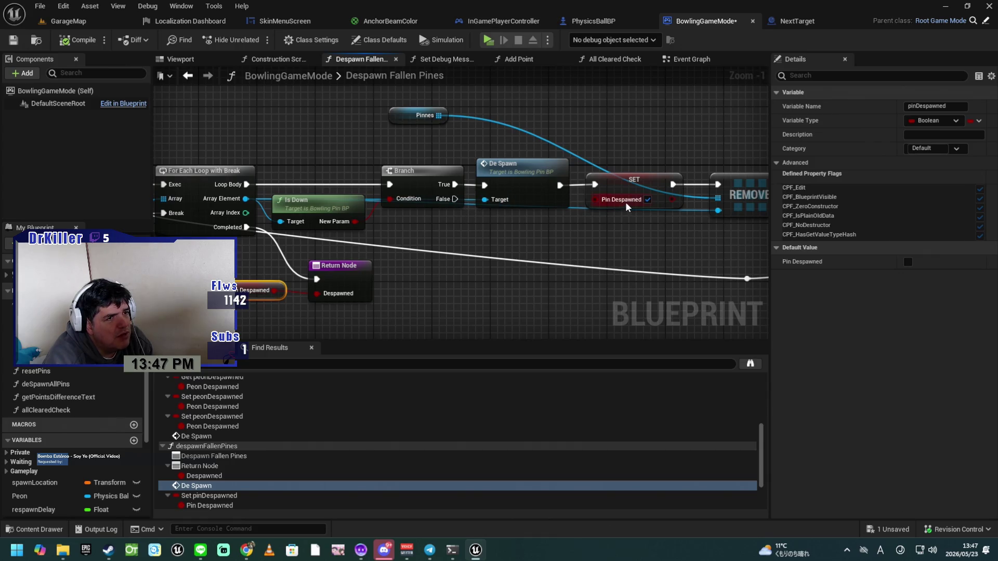
{"action": "left_click_drag", "start_coordinate": [528, 246], "coordinate": [457, 227]}
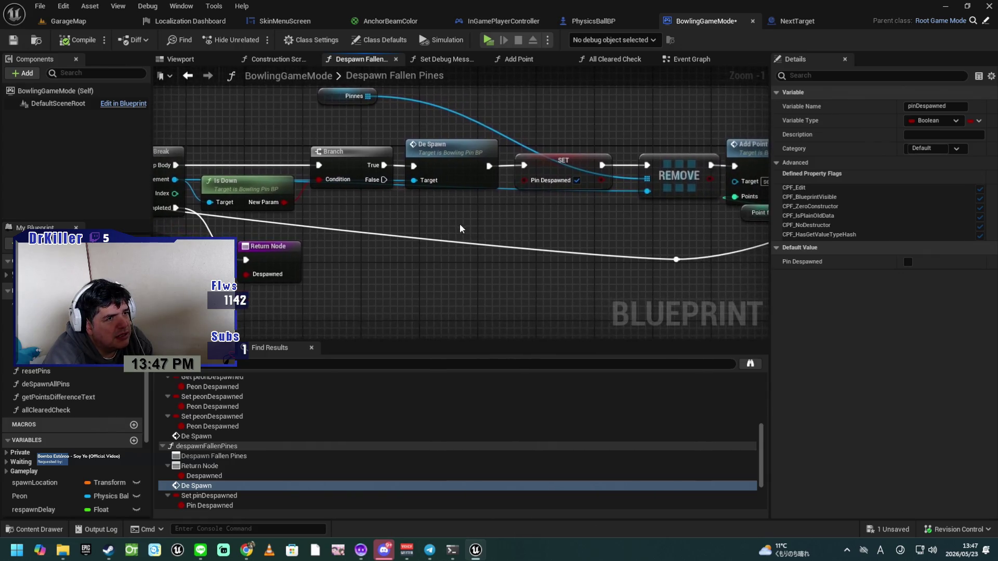
{"action": "mouse_move", "coordinate": [419, 266]}
{"action": "left_mouse_down"}
{"action": "mouse_move", "coordinate": [281, 266]}
{"action": "mouse_move", "coordinate": [385, 272]}
{"action": "mouse_move", "coordinate": [359, 270]}
{"action": "left_mouse_up"}
{"action": "left_click", "coordinate": [686, 59]}
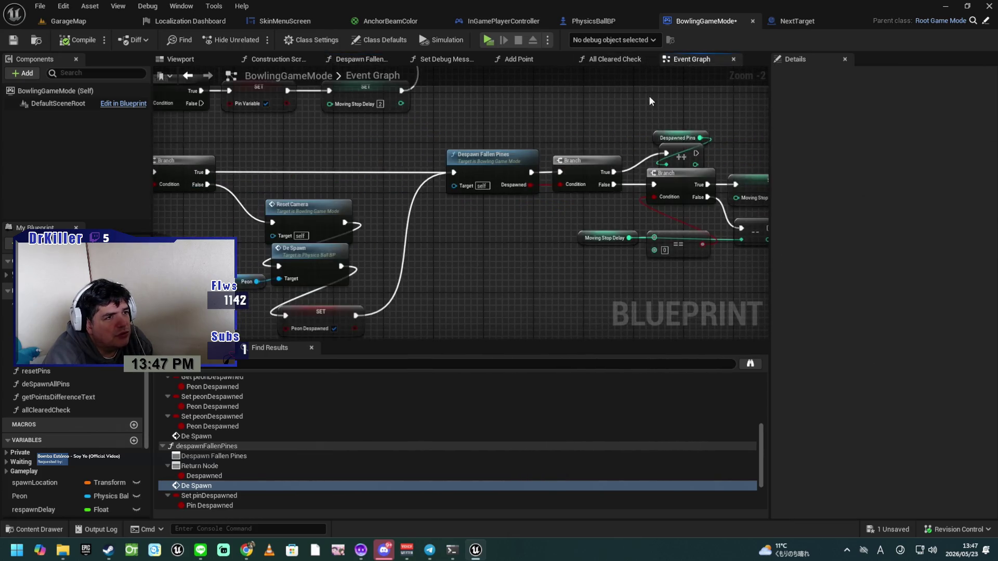
Step: Shift the Despawned Pins increment nodes up-left and nudge the Moving Stop Delay getter and == node
{"action": "mouse_move", "coordinate": [518, 239]}
{"action": "left_mouse_down"}
{"action": "mouse_move", "coordinate": [510, 229]}
{"action": "mouse_move", "coordinate": [456, 230]}
{"action": "left_mouse_up"}
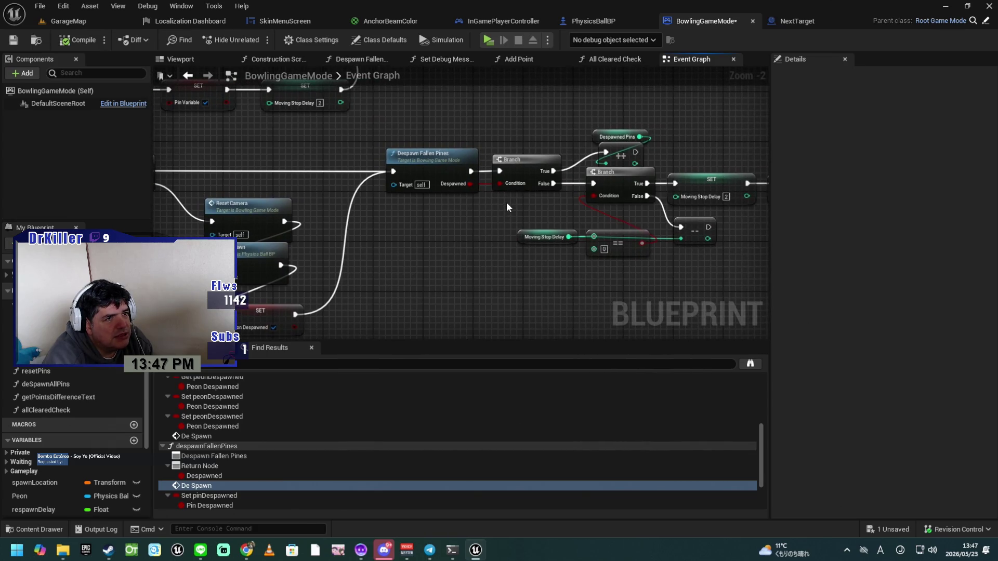
{"action": "scroll", "coordinate": [506, 202], "scroll_direction": "up", "scroll_amount": 1}
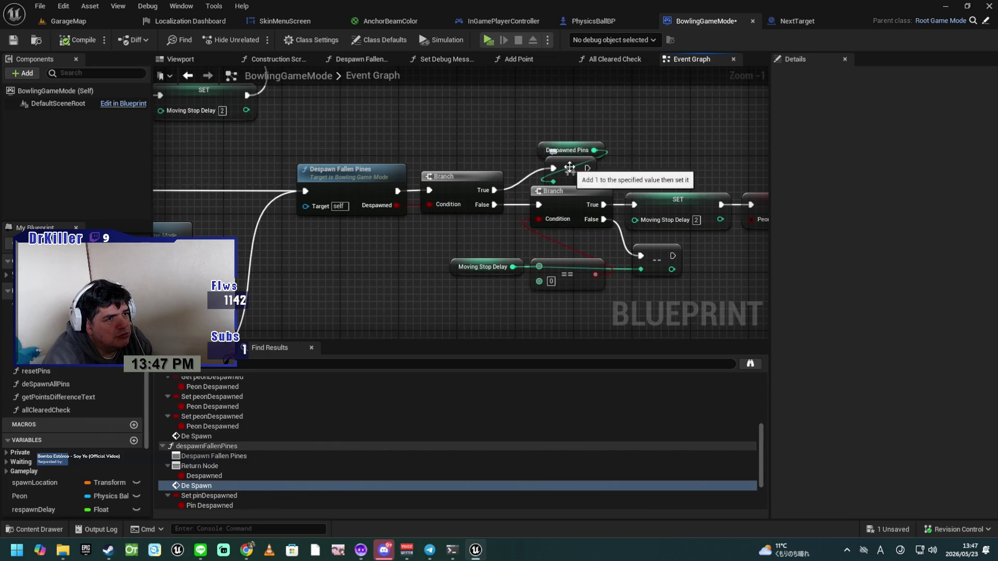
{"action": "left_click_drag", "start_coordinate": [544, 128], "coordinate": [576, 160]}
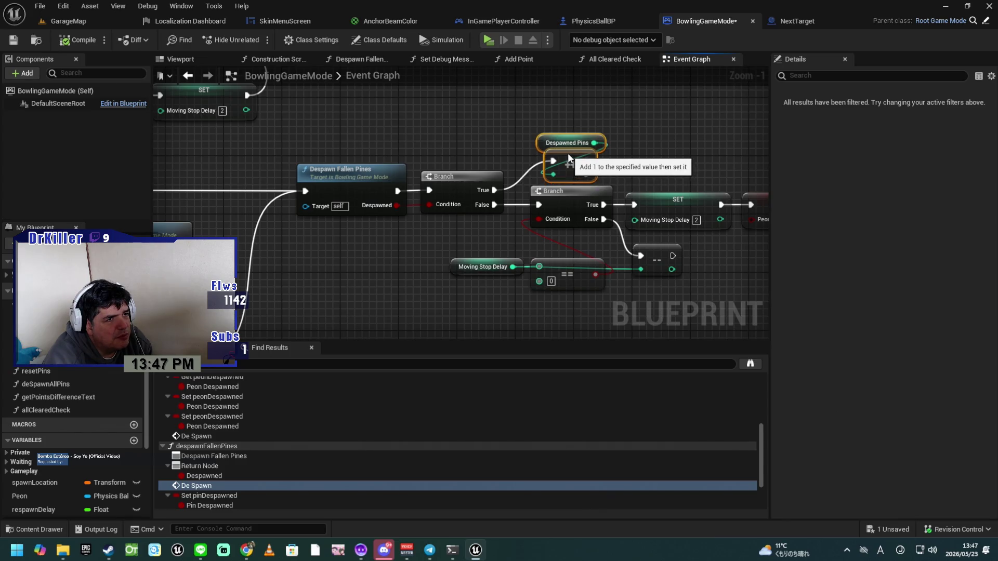
{"action": "left_click_drag", "start_coordinate": [570, 163], "coordinate": [563, 157]}
{"action": "mouse_move", "coordinate": [493, 224]}
{"action": "left_mouse_down"}
{"action": "mouse_move", "coordinate": [500, 208]}
{"action": "mouse_move", "coordinate": [446, 211]}
{"action": "left_mouse_up"}
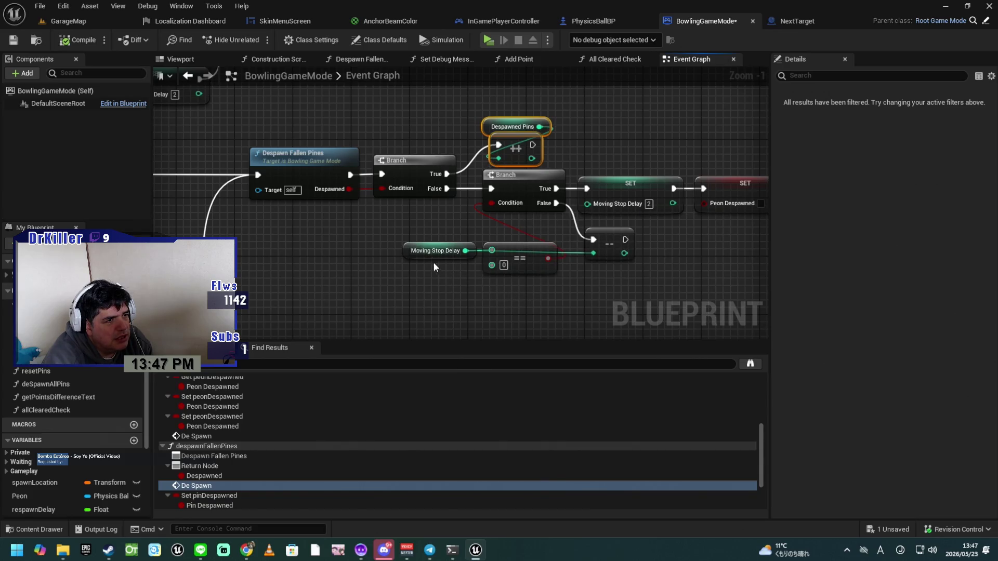
{"action": "left_click_drag", "start_coordinate": [411, 252], "coordinate": [404, 238]}
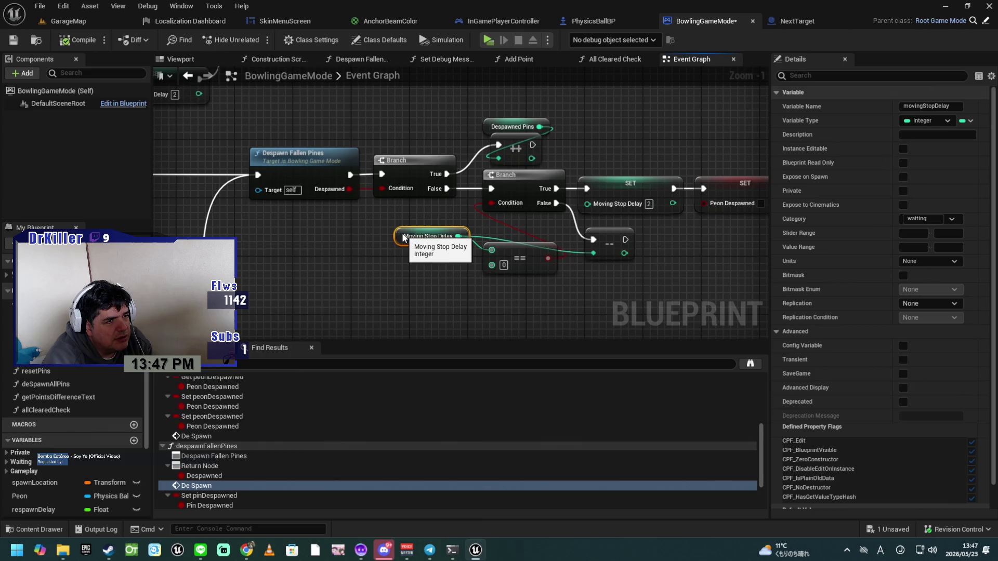
{"action": "left_click_drag", "start_coordinate": [533, 266], "coordinate": [526, 272]}
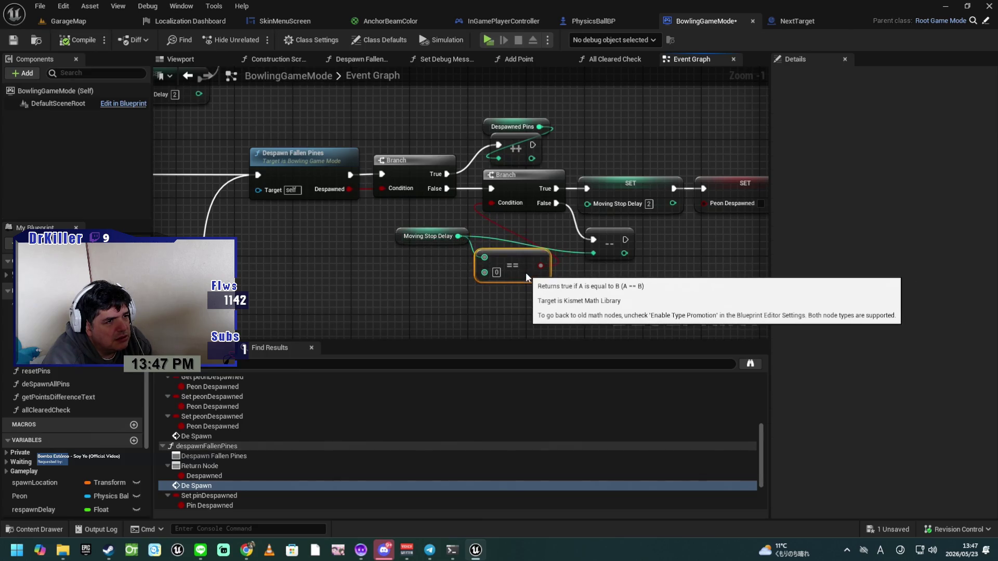
{"action": "left_click_drag", "start_coordinate": [585, 280], "coordinate": [536, 291]}
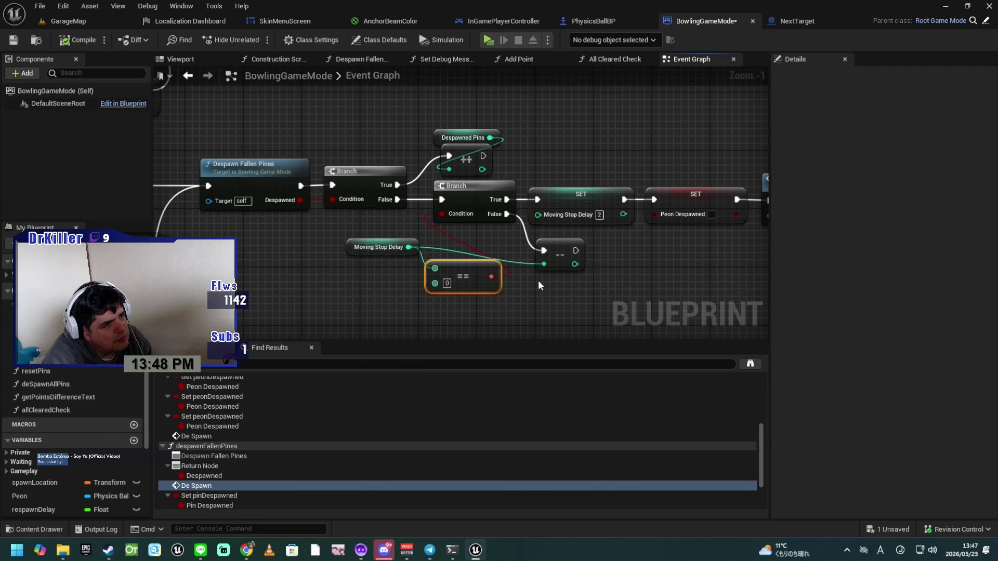
Step: Inspect the Moving Stop Delay and Peon Despawned setters, then jump to the Results custom event
{"action": "left_click", "coordinate": [351, 250]}
{"action": "left_click_drag", "start_coordinate": [592, 299], "coordinate": [550, 298]}
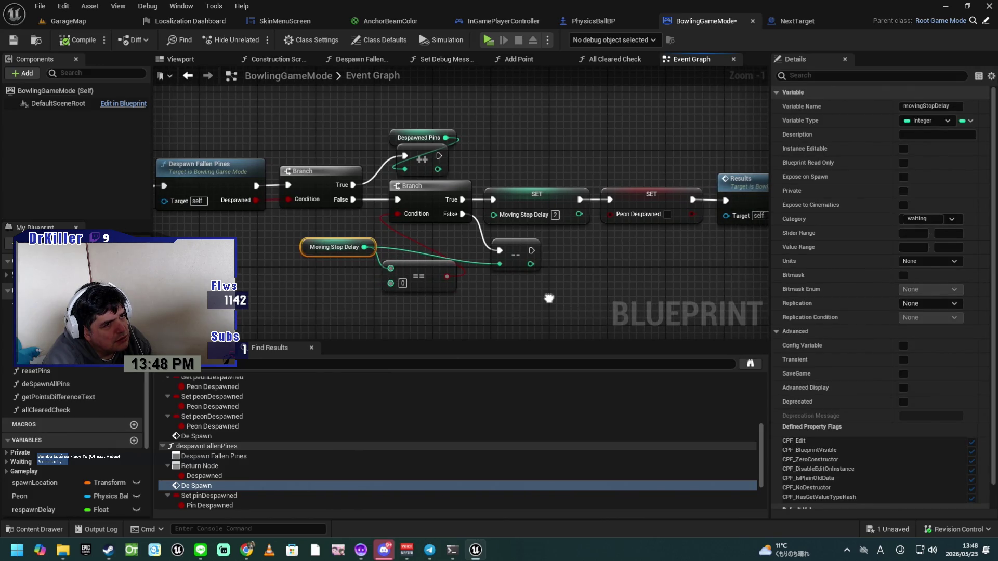
{"action": "left_click_drag", "start_coordinate": [549, 298], "coordinate": [547, 300]}
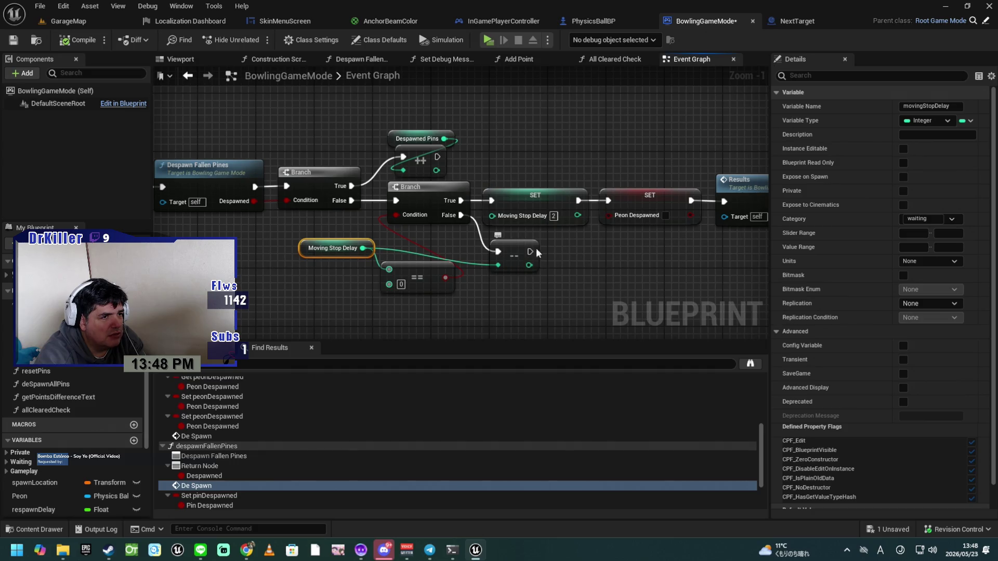
{"action": "left_click_drag", "start_coordinate": [577, 289], "coordinate": [557, 280]}
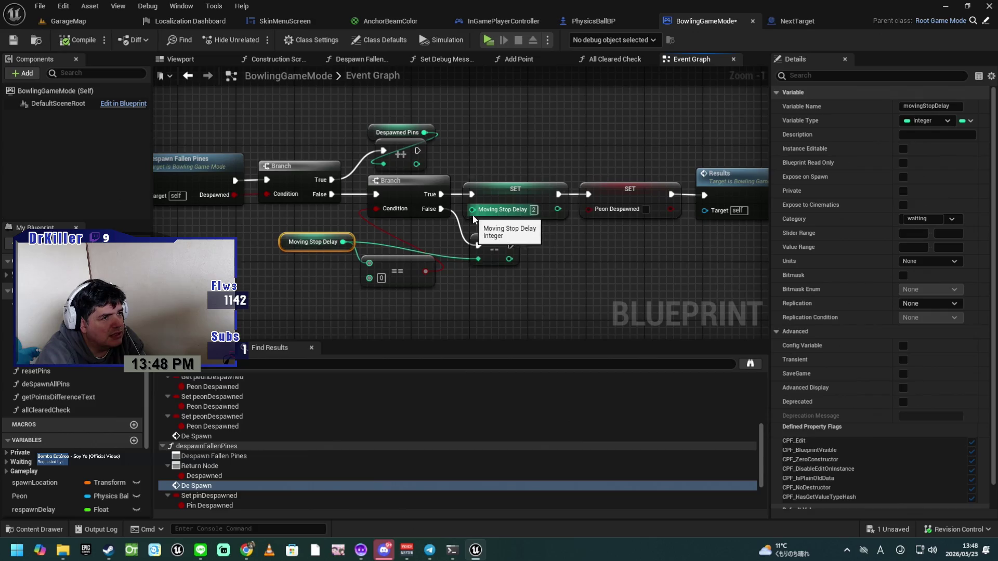
{"action": "mouse_move", "coordinate": [574, 251]}
{"action": "left_mouse_down"}
{"action": "mouse_move", "coordinate": [544, 253]}
{"action": "mouse_move", "coordinate": [602, 254]}
{"action": "mouse_move", "coordinate": [478, 266]}
{"action": "left_mouse_up"}
{"action": "left_click", "coordinate": [498, 207]}
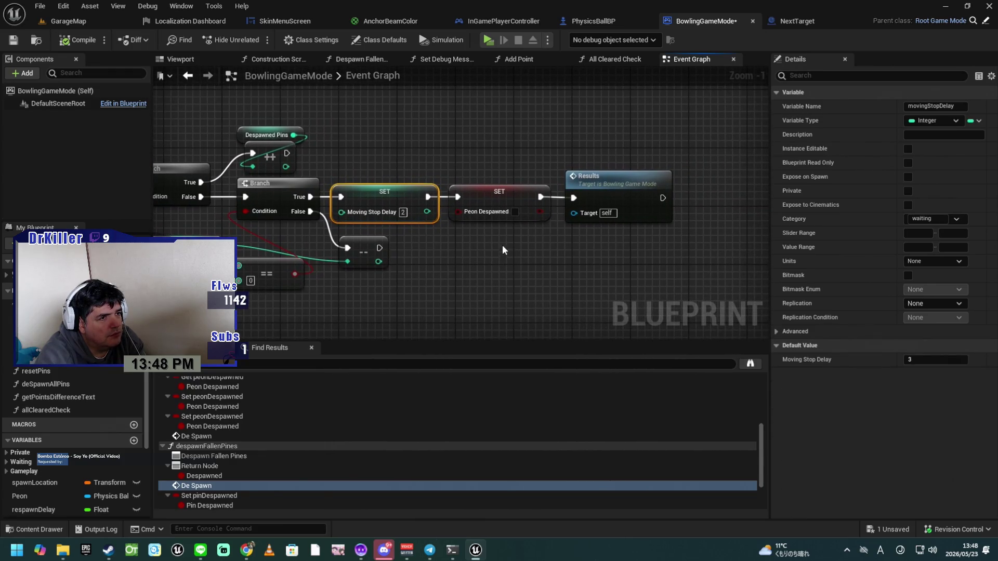
{"action": "left_click", "coordinate": [498, 198]}
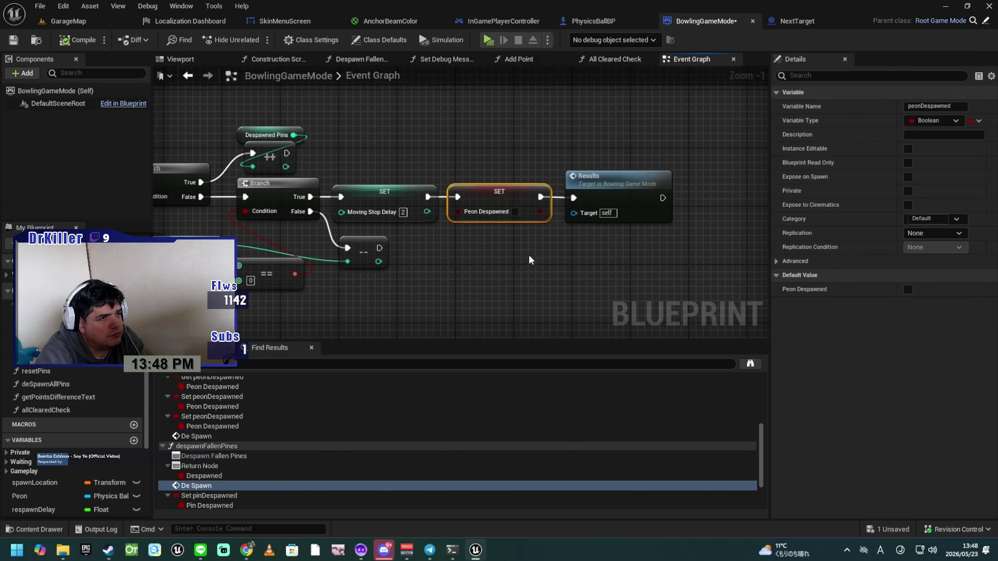
{"action": "left_click_drag", "start_coordinate": [502, 259], "coordinate": [465, 258]}
{"action": "left_click", "coordinate": [571, 188]}
{"action": "double_click", "coordinate": [571, 189]}
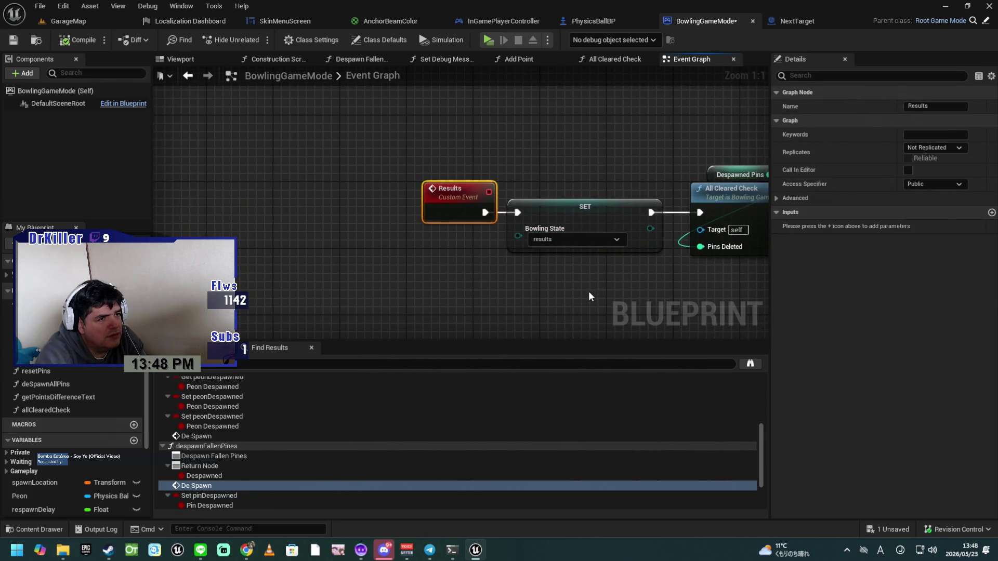
Step: Trace the Results chain through All Cleared Check, Delay, Set View, Enable Anchor and Branch, then save
{"action": "mouse_move", "coordinate": [586, 293]}
{"action": "left_mouse_down"}
{"action": "mouse_move", "coordinate": [535, 283]}
{"action": "mouse_move", "coordinate": [384, 290]}
{"action": "left_mouse_up"}
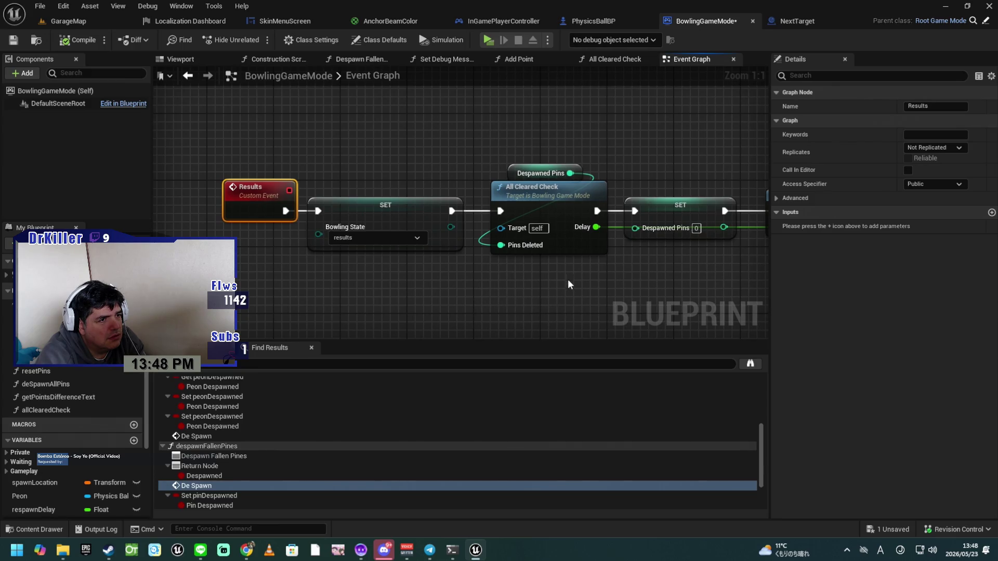
{"action": "left_click_drag", "start_coordinate": [652, 274], "coordinate": [445, 269]}
{"action": "left_click_drag", "start_coordinate": [539, 271], "coordinate": [423, 274]}
{"action": "left_click_drag", "start_coordinate": [593, 274], "coordinate": [451, 274]}
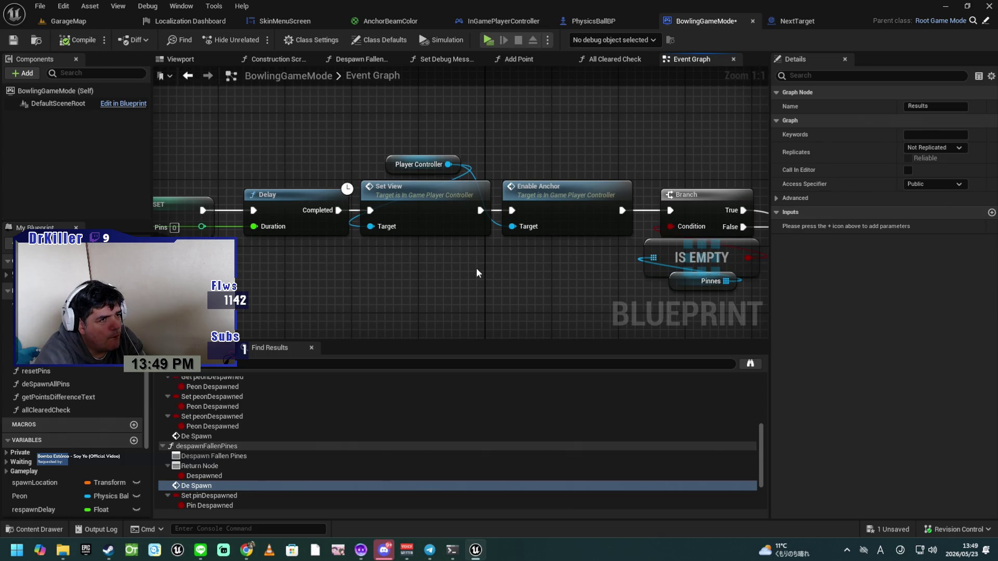
{"action": "left_click_drag", "start_coordinate": [477, 271], "coordinate": [473, 269]}
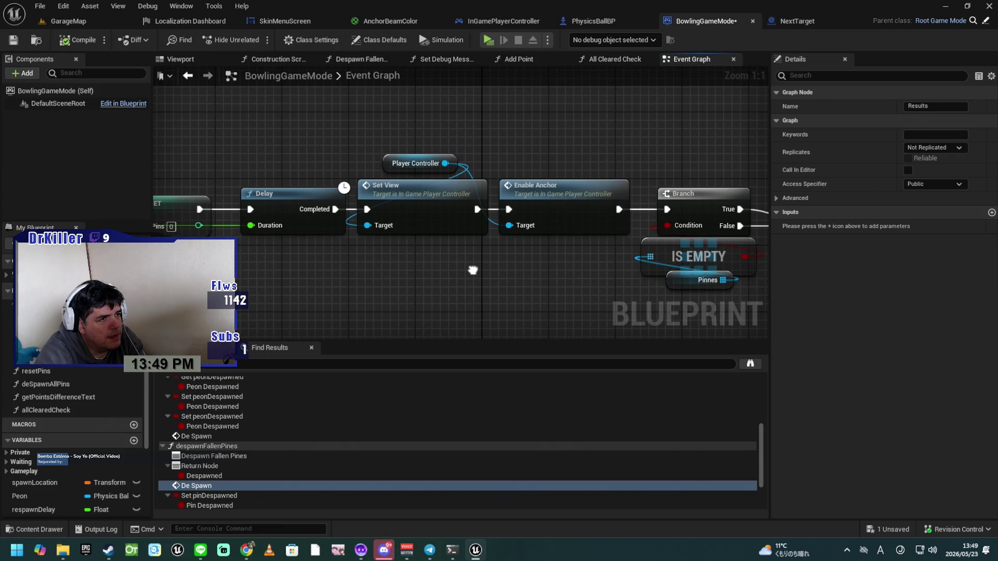
{"action": "left_click_drag", "start_coordinate": [473, 271], "coordinate": [448, 268]}
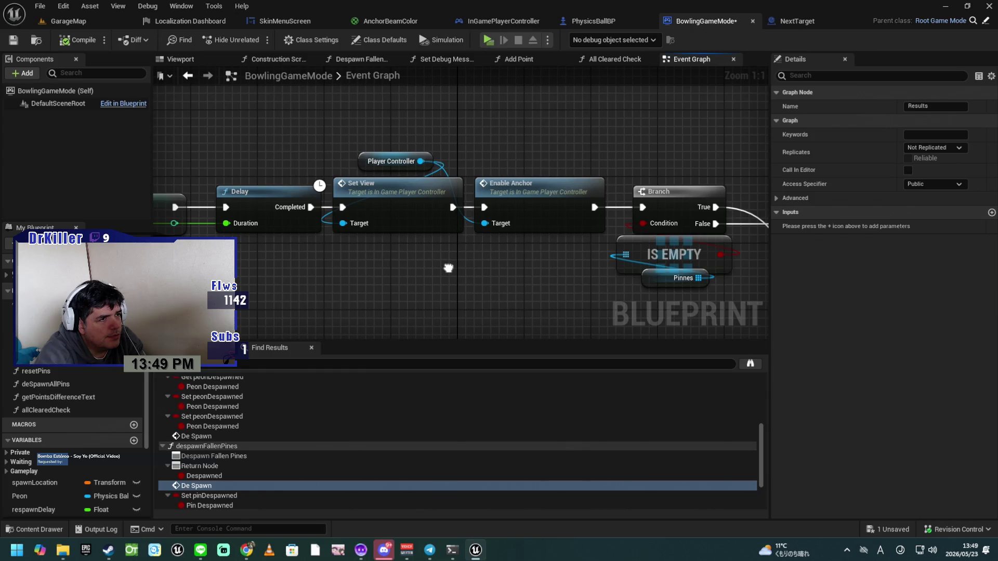
{"action": "mouse_move", "coordinate": [448, 268]}
{"action": "left_mouse_down"}
{"action": "mouse_move", "coordinate": [637, 261]}
{"action": "mouse_move", "coordinate": [417, 265]}
{"action": "mouse_move", "coordinate": [549, 287]}
{"action": "left_mouse_up"}
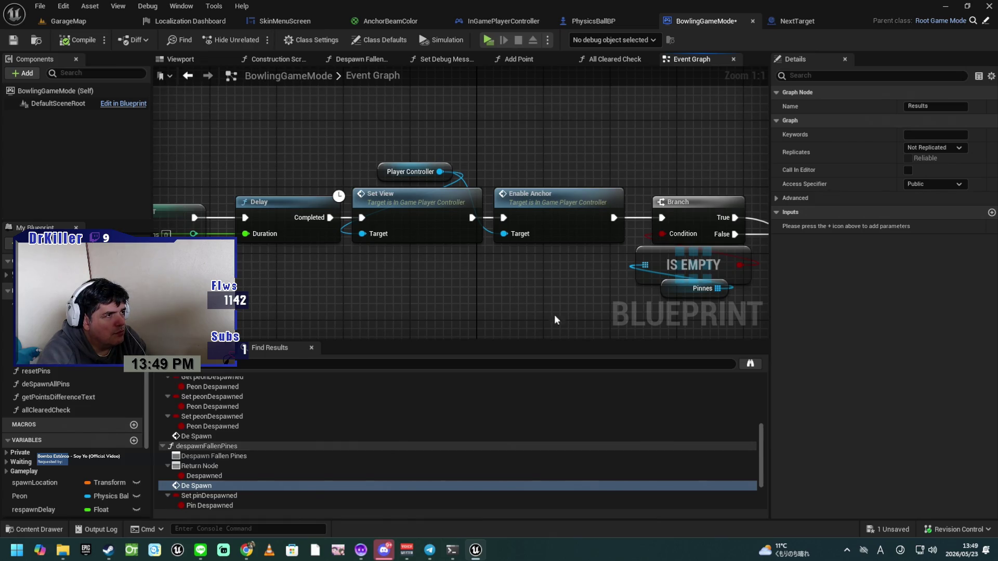
{"action": "key", "text": "ctrl+s"}
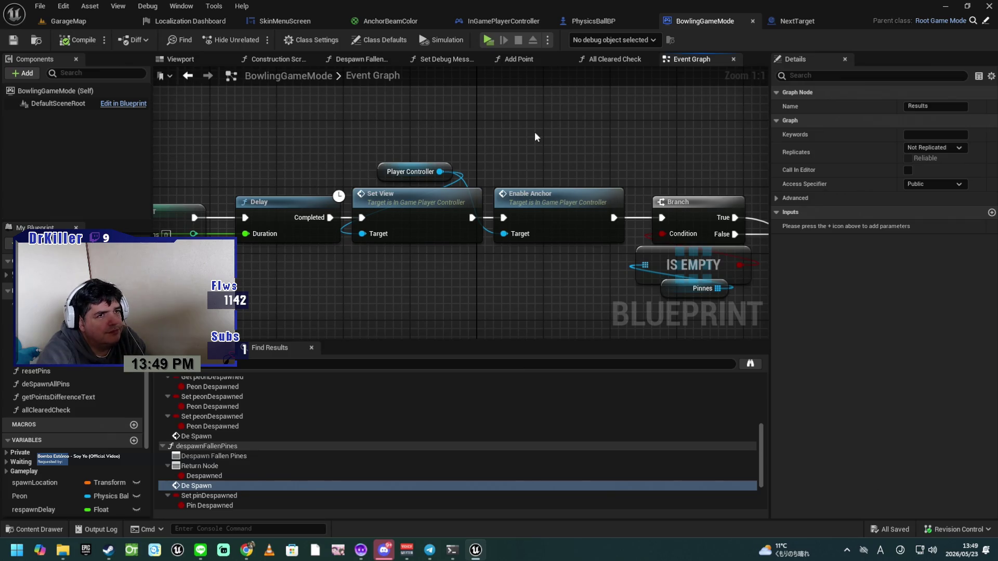
Step: Find the Reset Camera and De Spawn nodes and drop the Peon Despawned SET node lower beneath De Spawn
{"action": "scroll", "coordinate": [596, 120], "scroll_direction": "down", "scroll_amount": 1}
{"action": "scroll", "coordinate": [597, 105], "scroll_direction": "up", "scroll_amount": 1}
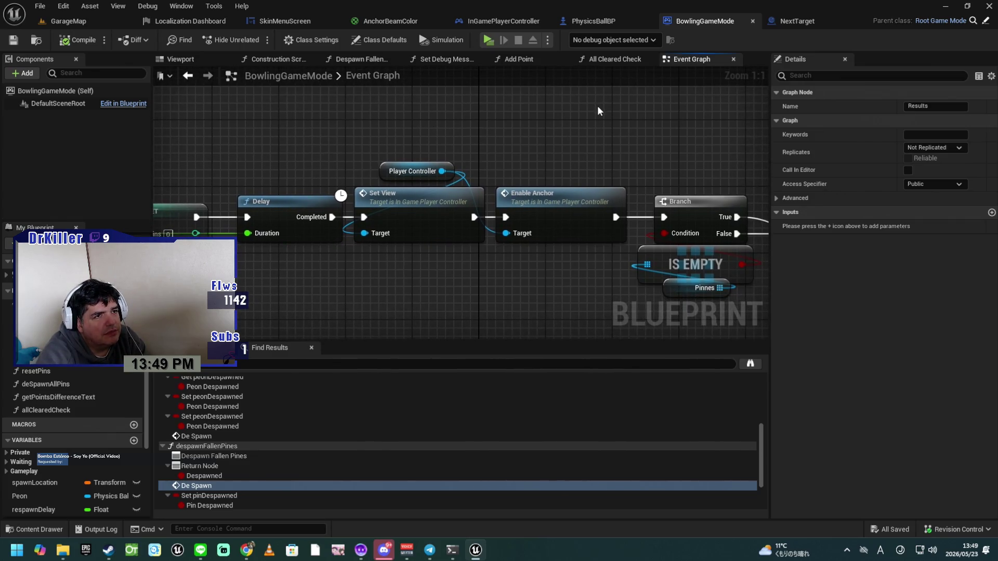
{"action": "left_click_drag", "start_coordinate": [599, 105], "coordinate": [526, 205]}
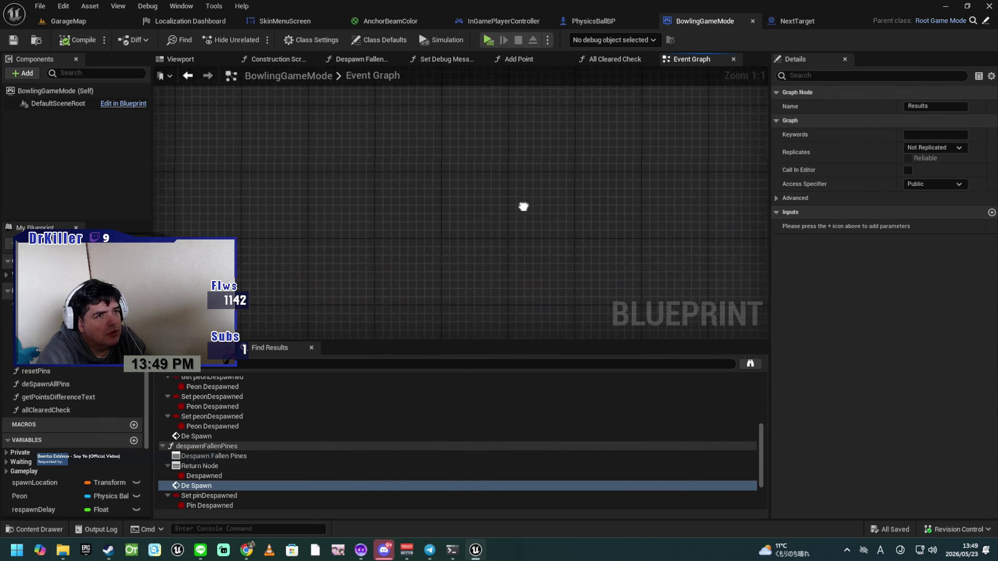
{"action": "scroll", "coordinate": [598, 242], "scroll_direction": "down", "scroll_amount": 12}
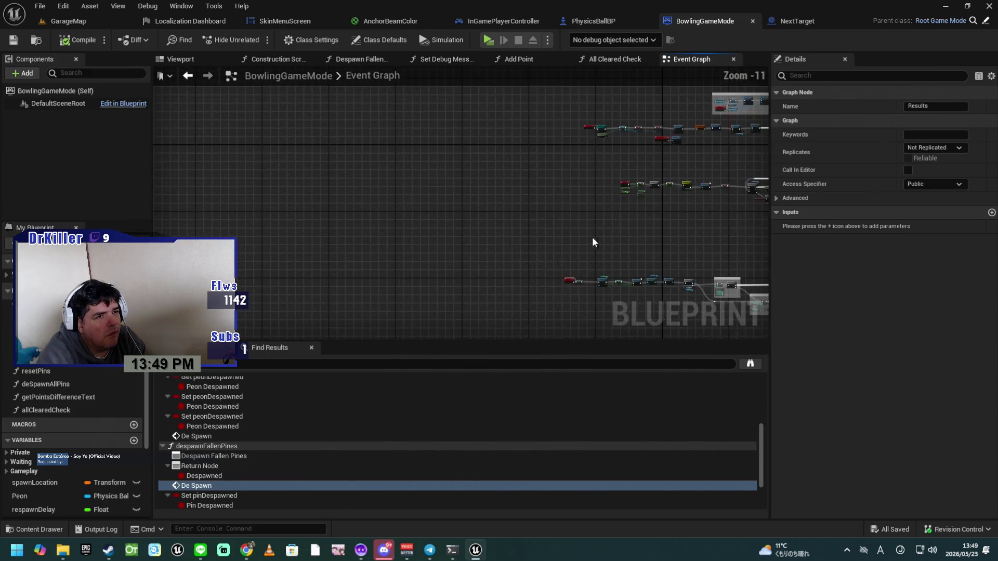
{"action": "scroll", "coordinate": [572, 250], "scroll_direction": "up", "scroll_amount": 8}
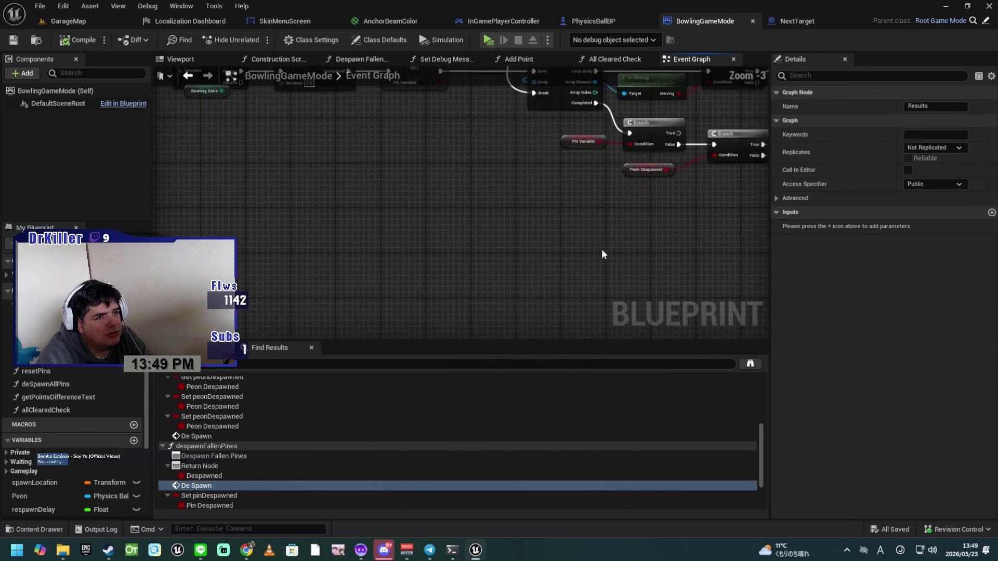
{"action": "left_click_drag", "start_coordinate": [447, 232], "coordinate": [370, 248]}
{"action": "scroll", "coordinate": [372, 249], "scroll_direction": "up", "scroll_amount": 2}
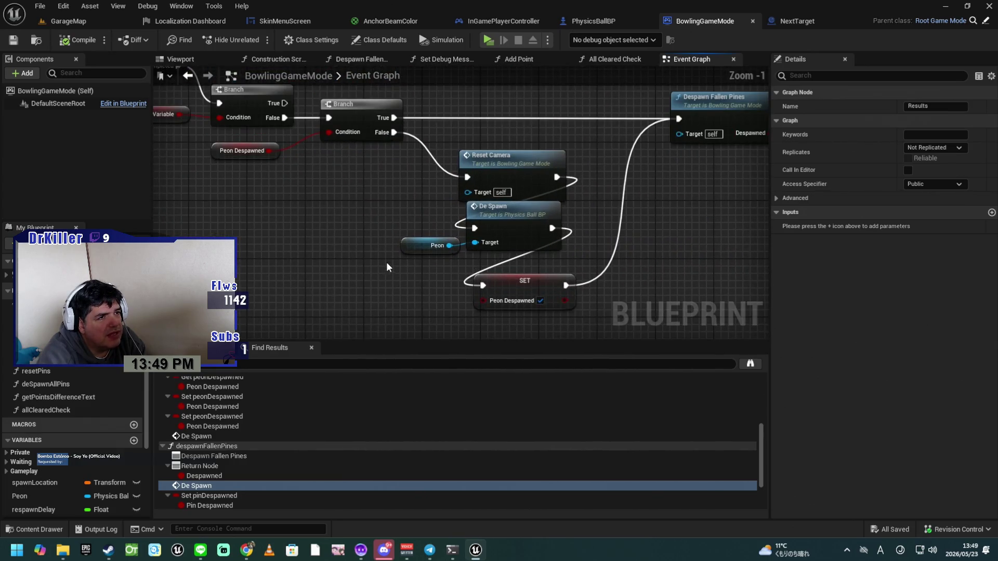
{"action": "left_click_drag", "start_coordinate": [526, 269], "coordinate": [544, 332]}
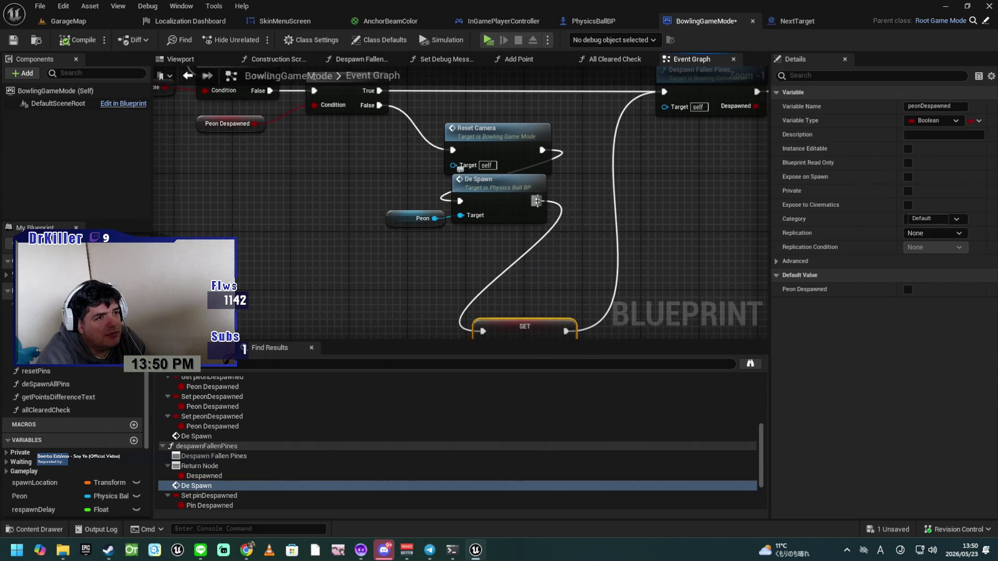
{"action": "mouse_move", "coordinate": [537, 201]}
{"action": "left_mouse_down"}
{"action": "mouse_move", "coordinate": [563, 224]}
{"action": "mouse_move", "coordinate": [451, 271]}
{"action": "left_mouse_up"}
Step: Add a Print String node after De Spawn, expand it, and set its Duration to 15
{"action": "type", "text": "print"}
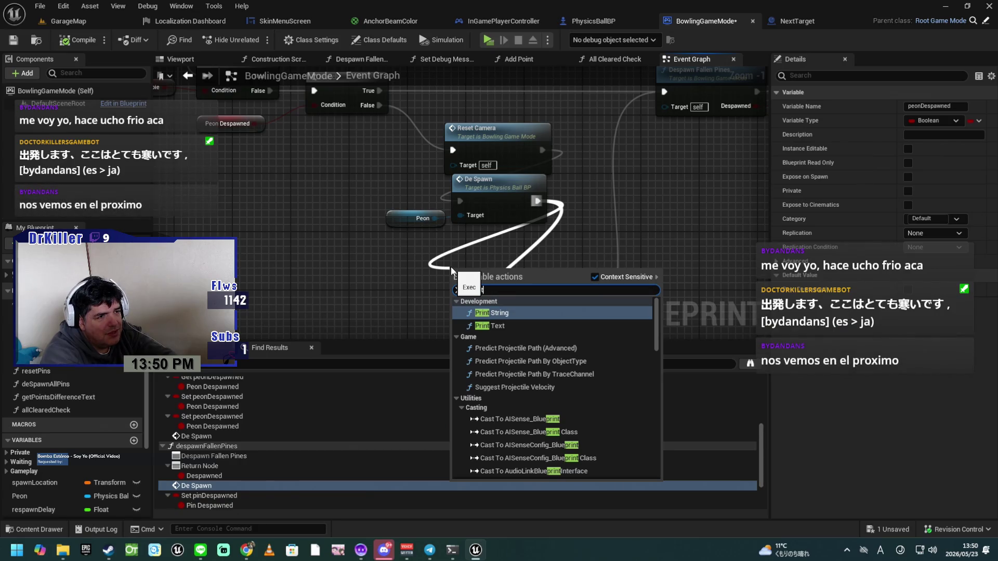
{"action": "key", "text": "Return"}
{"action": "mouse_move", "coordinate": [490, 272]}
{"action": "left_mouse_down"}
{"action": "mouse_move", "coordinate": [510, 229]}
{"action": "mouse_move", "coordinate": [701, 188]}
{"action": "left_mouse_up"}
{"action": "left_click", "coordinate": [509, 282]}
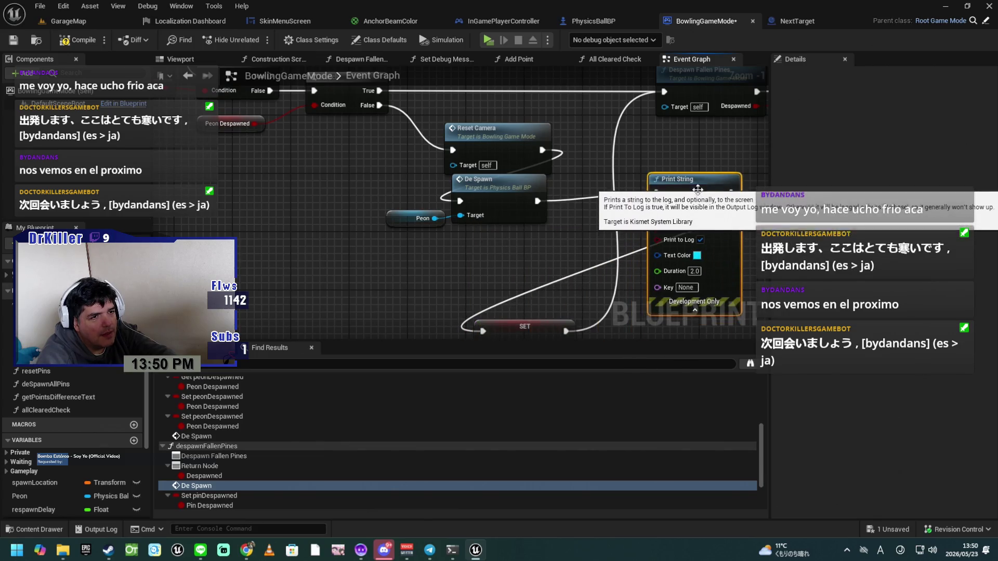
{"action": "left_click", "coordinate": [695, 271]}
{"action": "type", "text": "15"}
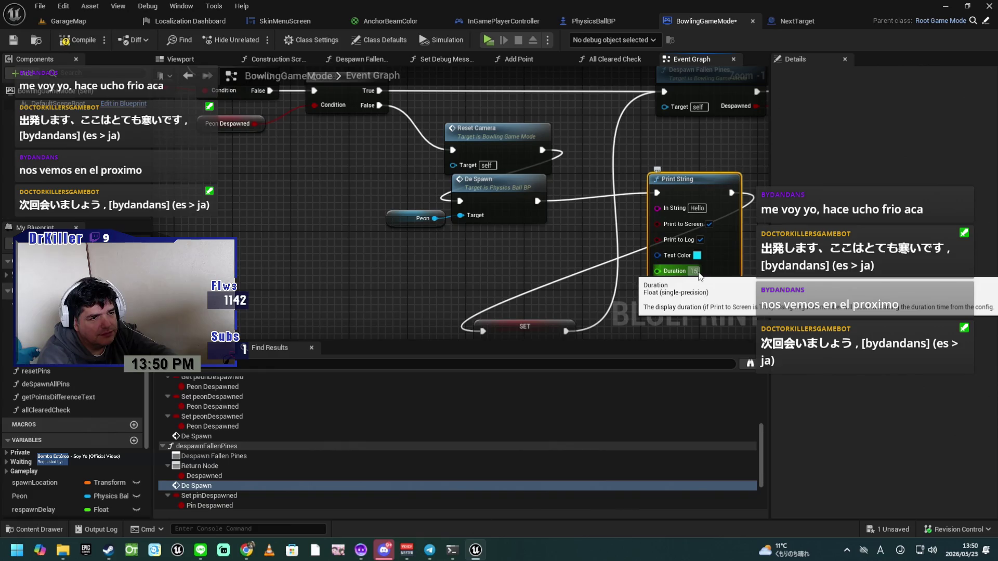
{"action": "key", "text": "Return"}
{"action": "left_click", "coordinate": [689, 287]}
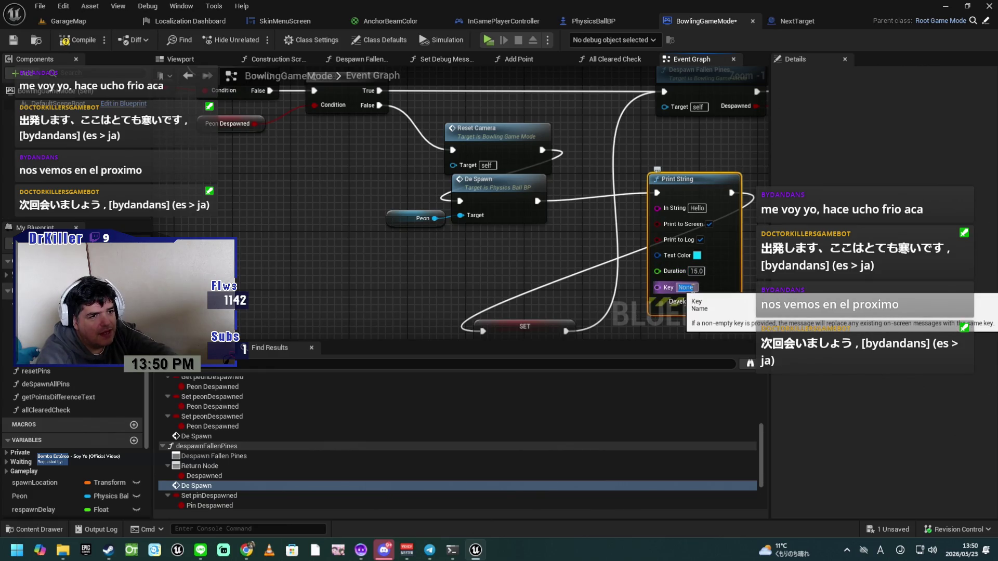